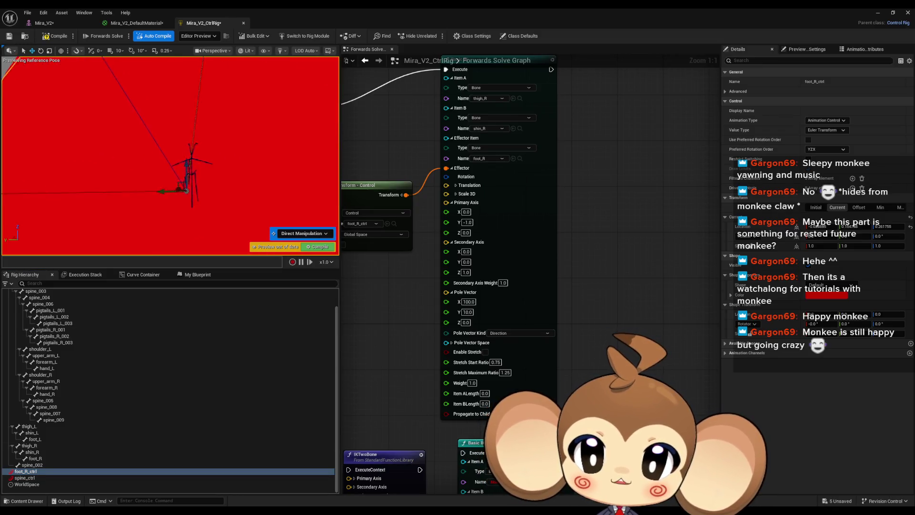
scroll(170, 155, up, 5)
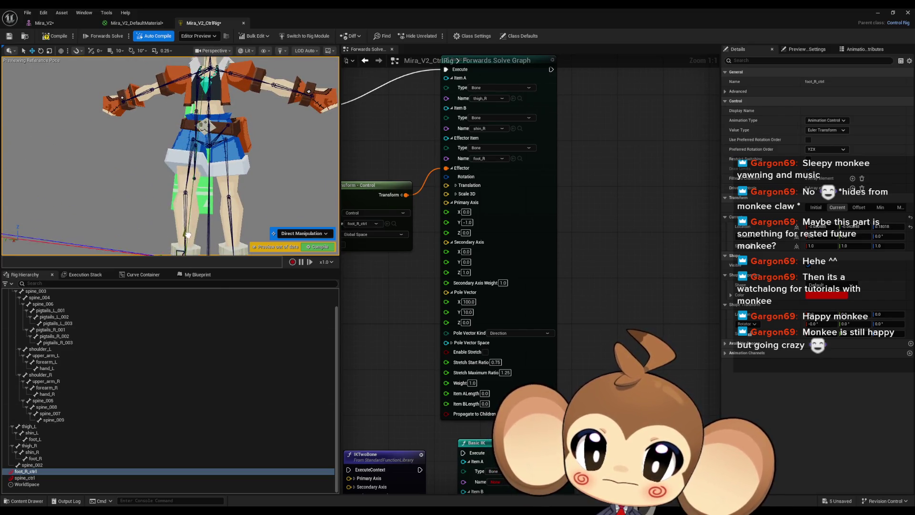
Tilt and move the foot_R_ctrl control to repose the right leg
scroll(189, 199, up, 3)
scroll(145, 179, up, 1)
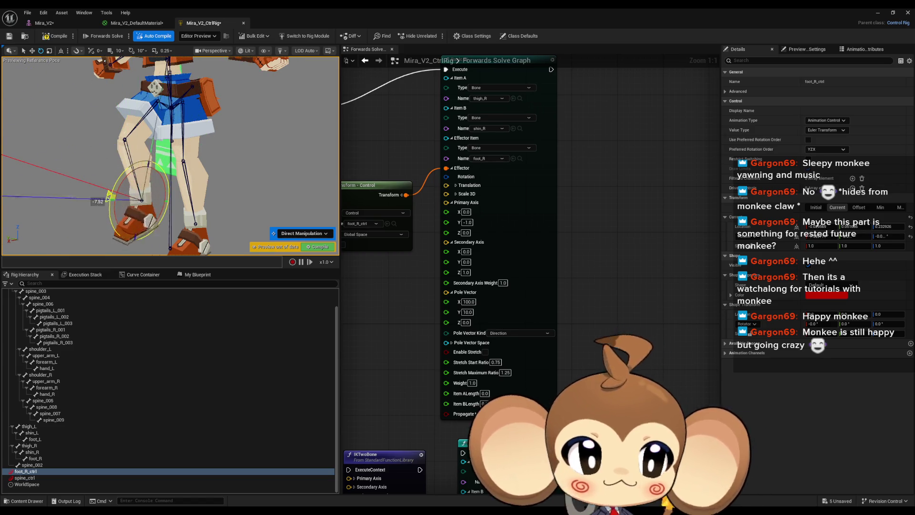
drag(109, 201, 110, 193)
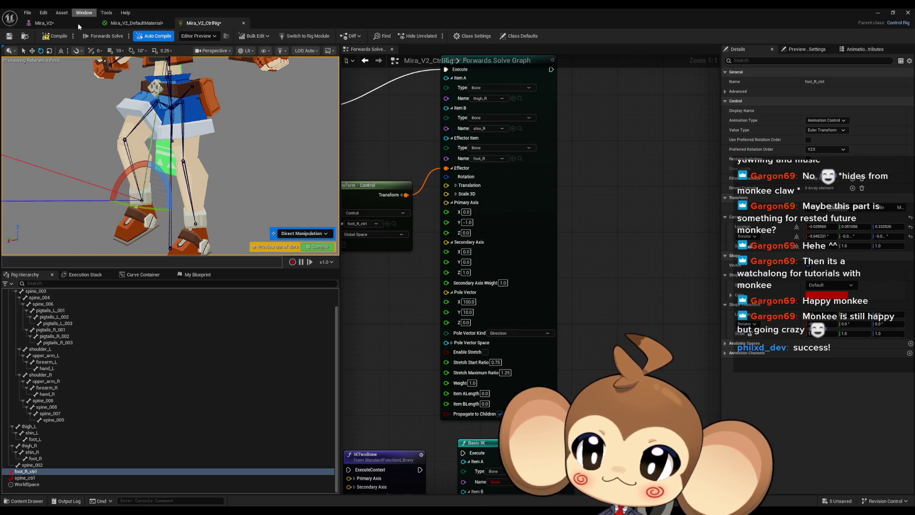
drag(141, 175, 126, 158)
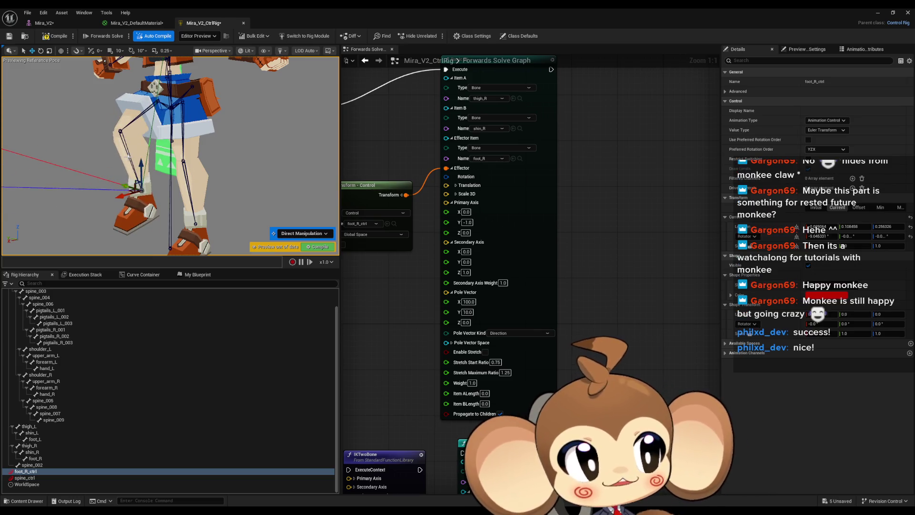
From a front view, raise foot_R_ctrl up and to the left to check the knee bends
drag(247, 161, 221, 162)
scroll(193, 212, down, 5)
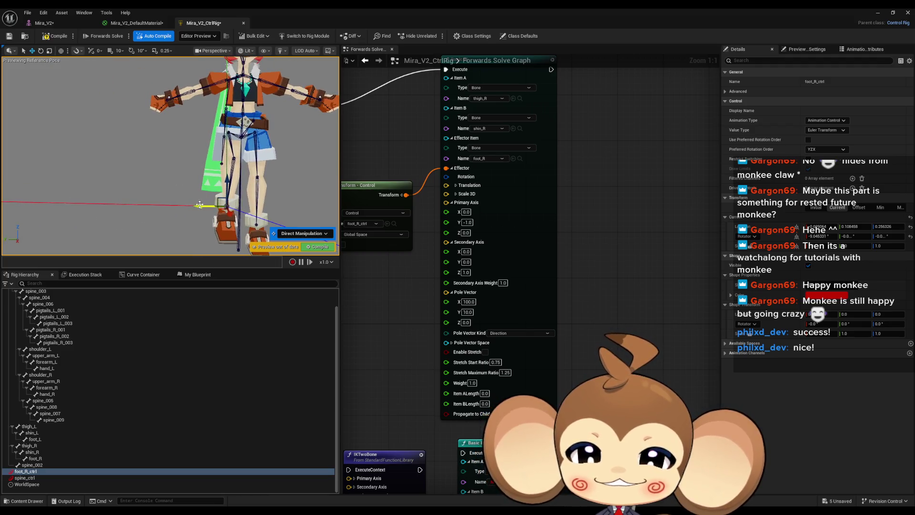
scroll(194, 212, up, 8)
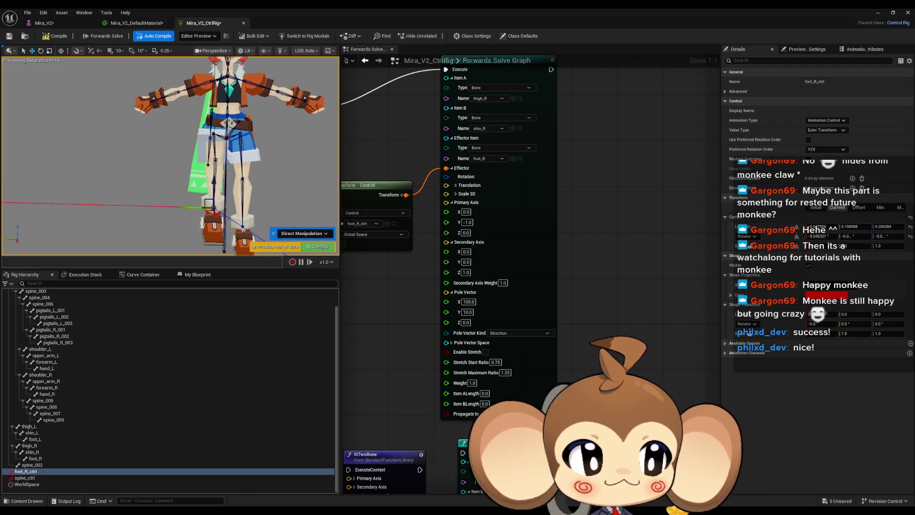
drag(248, 215, 248, 215)
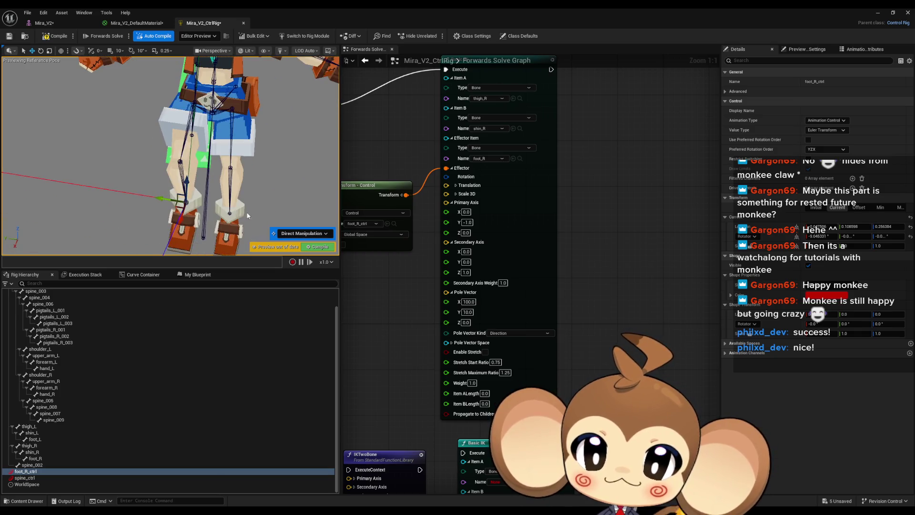
mouse_move(183, 215)
mouse_down()
mouse_move(196, 164)
mouse_move(192, 176)
mouse_move(184, 142)
mouse_move(182, 167)
mouse_move(329, 120)
mouse_move(210, 195)
mouse_up()
mouse_move(123, 194)
mouse_down()
mouse_move(104, 164)
mouse_move(77, 162)
mouse_move(110, 157)
mouse_move(71, 167)
mouse_move(162, 152)
mouse_move(62, 159)
mouse_move(95, 157)
mouse_move(205, 195)
mouse_move(192, 133)
mouse_move(214, 210)
mouse_move(234, 181)
mouse_move(221, 176)
mouse_move(224, 186)
mouse_move(210, 172)
mouse_move(218, 130)
mouse_move(199, 164)
mouse_move(206, 177)
mouse_up()
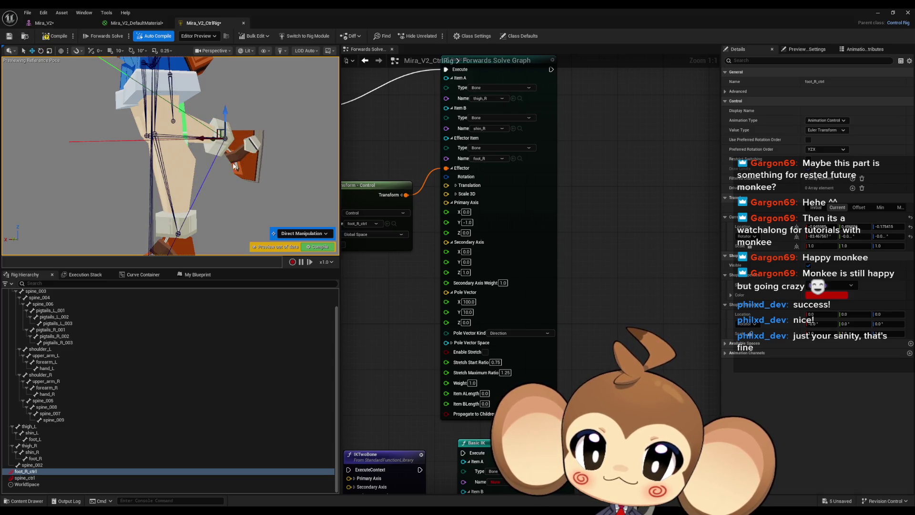
mouse_move(218, 131)
mouse_down()
mouse_move(125, 114)
mouse_move(83, 140)
mouse_move(172, 139)
mouse_up()
scroll(85, 139, down, 5)
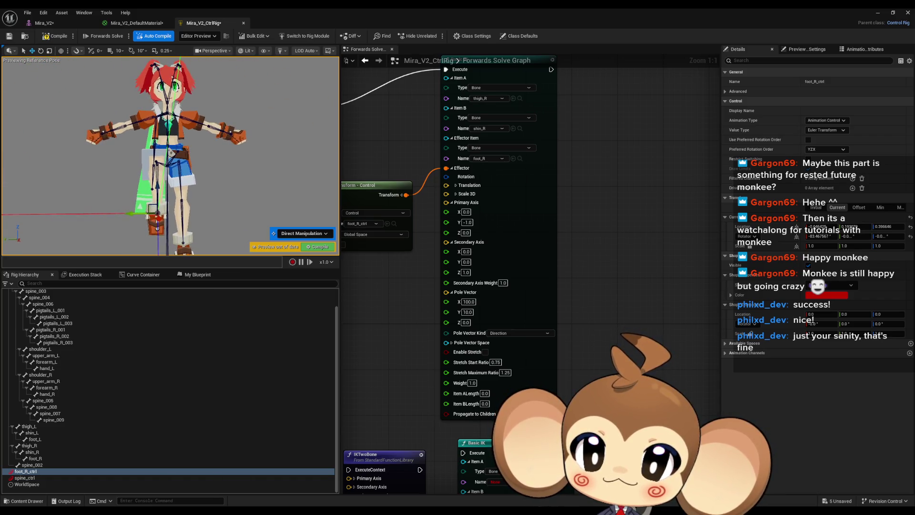
Orbit around the character and rotate foot_R_ctrl upward
scroll(167, 157, down, 3)
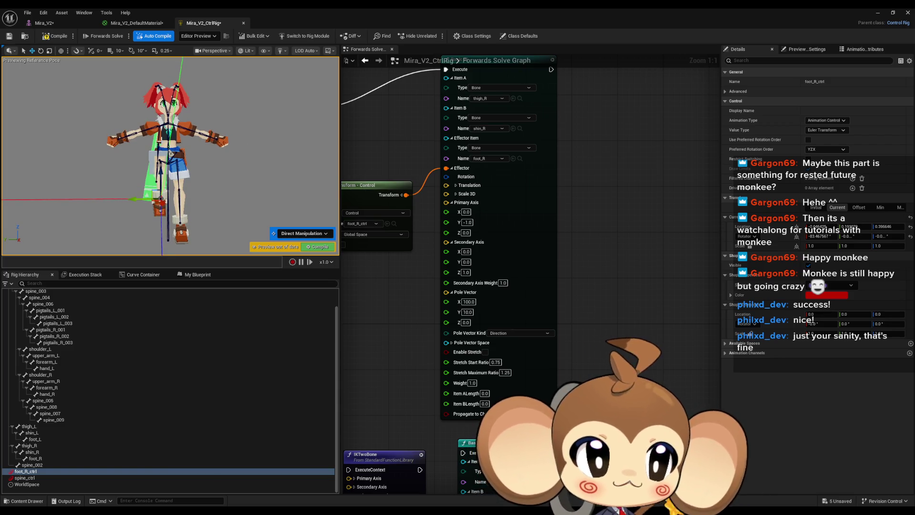
drag(204, 190, 253, 190)
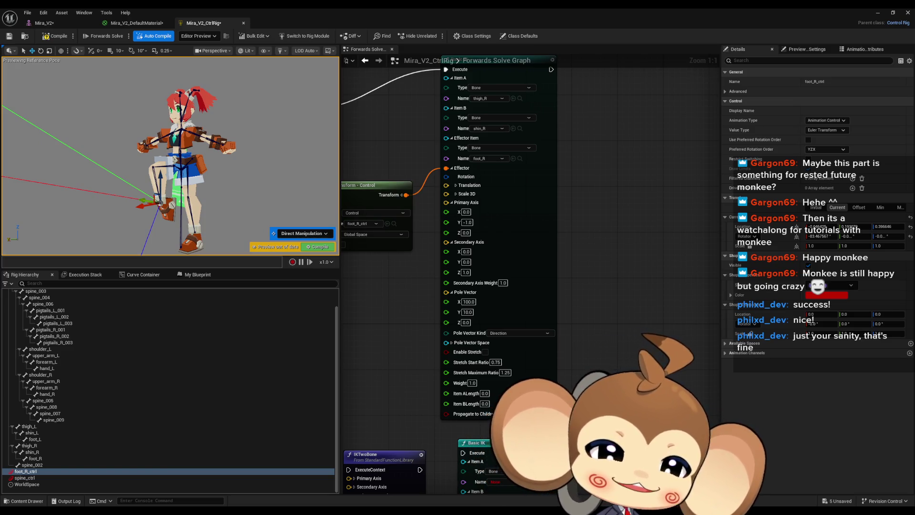
mouse_move(329, 201)
mouse_down()
mouse_move(290, 202)
mouse_move(291, 172)
mouse_move(238, 172)
mouse_move(152, 181)
mouse_move(134, 211)
mouse_move(124, 210)
mouse_up()
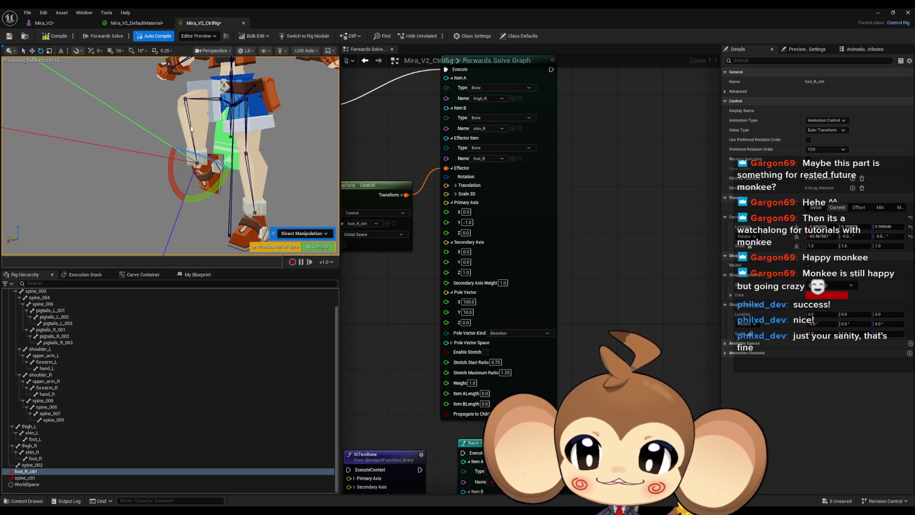
drag(196, 195, 168, 152)
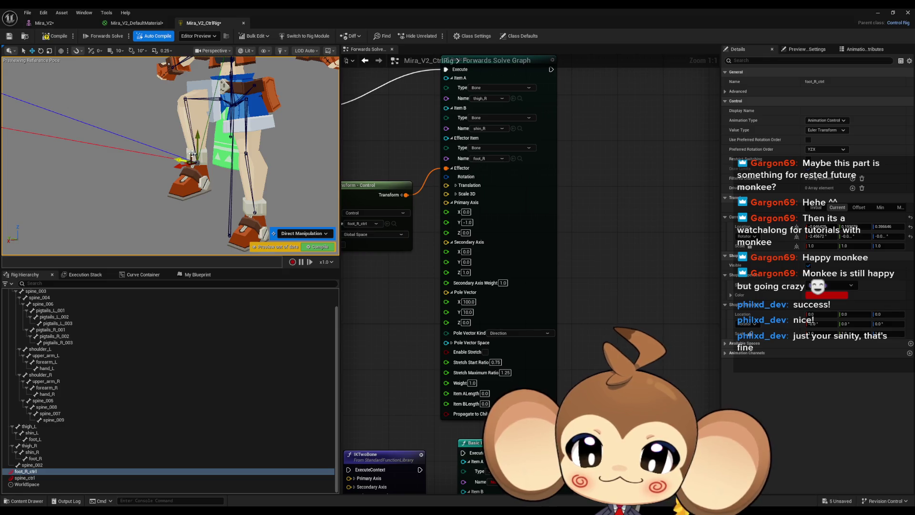
Set foot_R_ctrl back on the ground, view both legs from the front, and select foot_L
scroll(193, 157, up, 6)
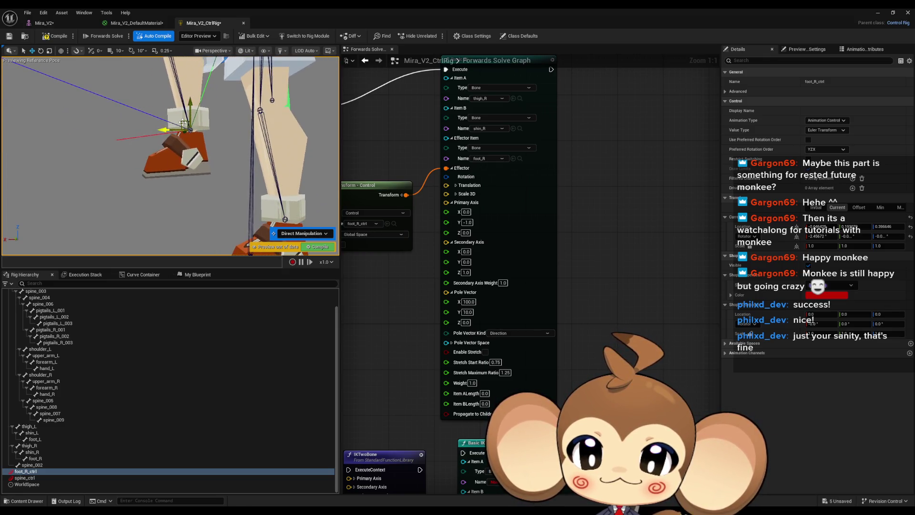
mouse_move(183, 122)
mouse_down()
mouse_move(172, 143)
mouse_move(108, 182)
mouse_up()
drag(233, 198, 208, 199)
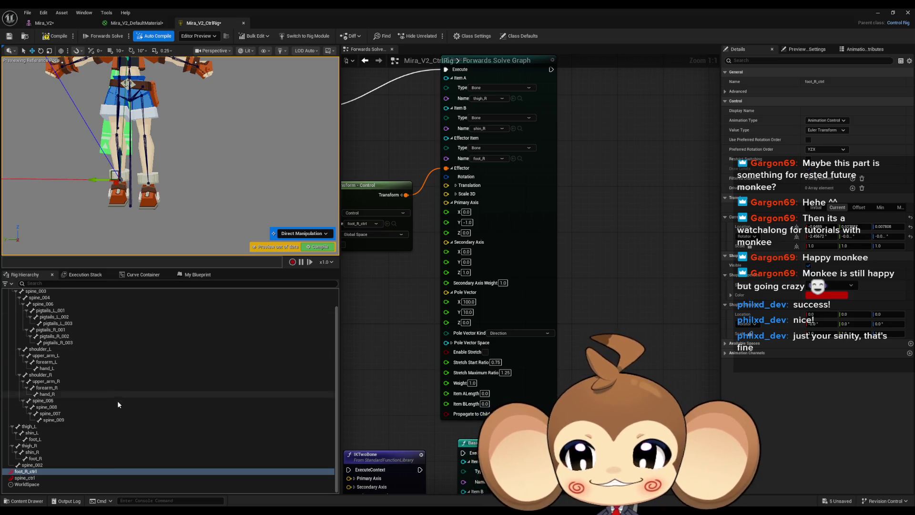
click(42, 441)
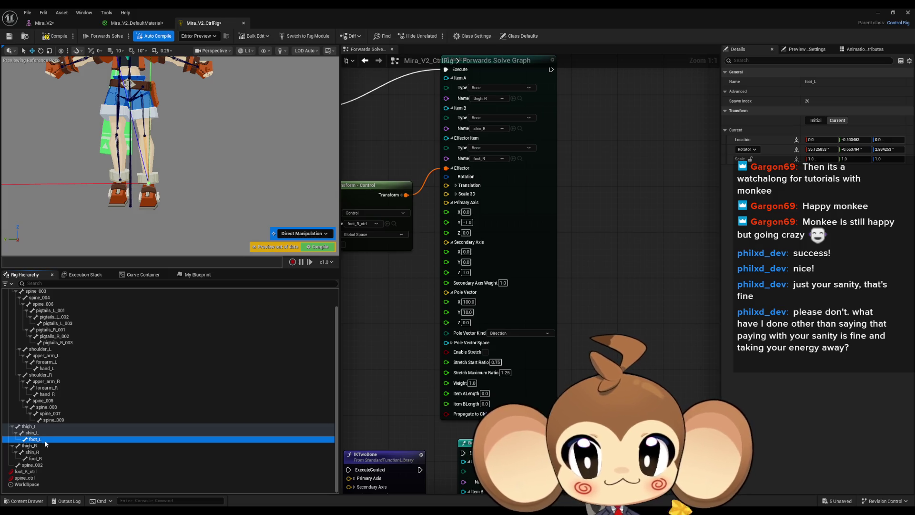
Add a new control, foot_L_ctrl, under the foot_L bone
right_click(41, 440)
mouse_move(119, 233)
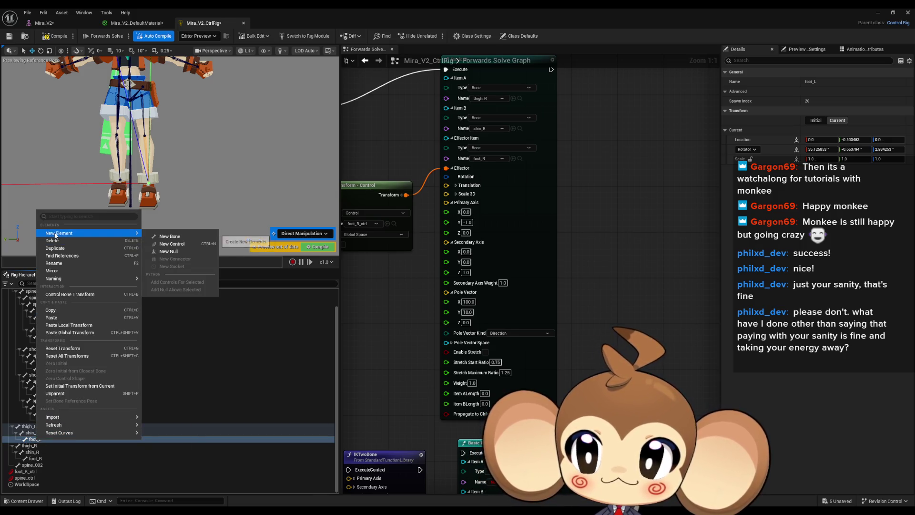
click(173, 244)
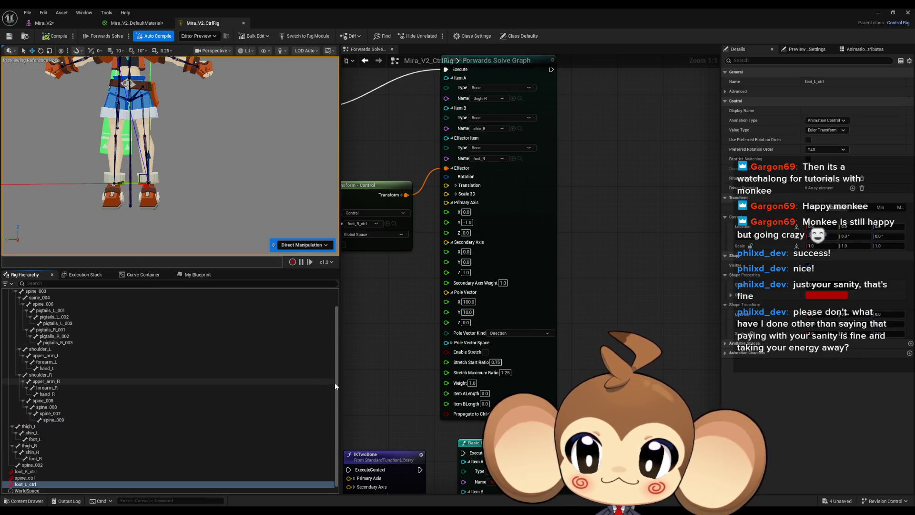
scroll(439, 359, down, 5)
Delete the old right-foot Get/Set Transform nodes and four leftover nodes from the Forwards Solve graph
mouse_move(438, 359)
mouse_down()
mouse_move(555, 338)
mouse_move(580, 244)
mouse_up()
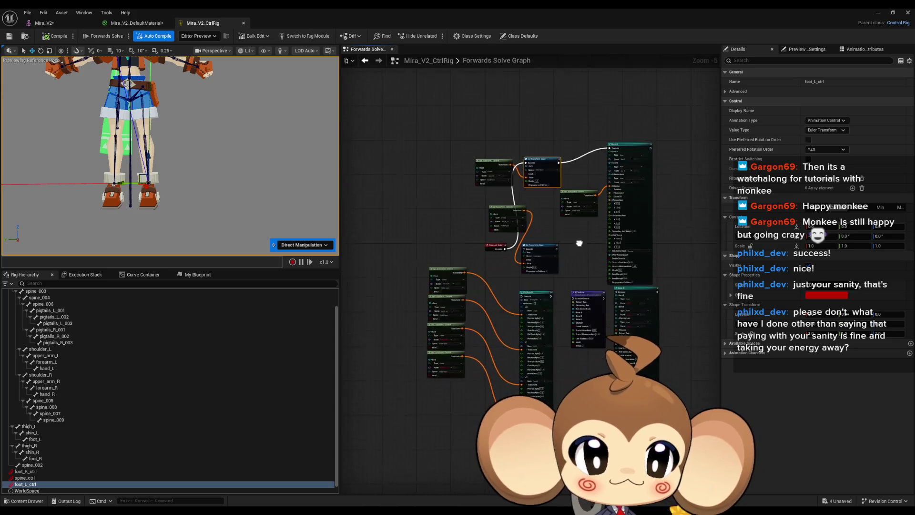
scroll(574, 227, up, 3)
drag(565, 277, 570, 291)
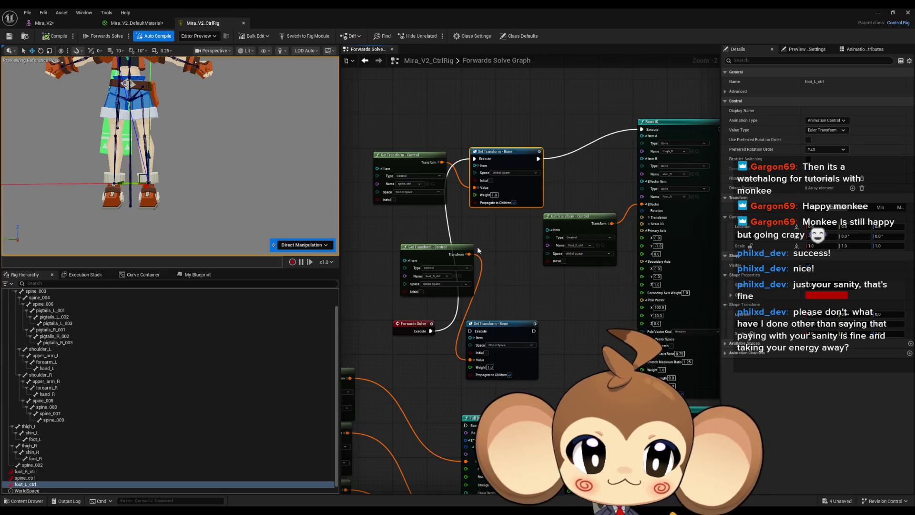
drag(478, 250, 494, 356)
key(Delete)
scroll(496, 364, down, 3)
drag(415, 292, 514, 417)
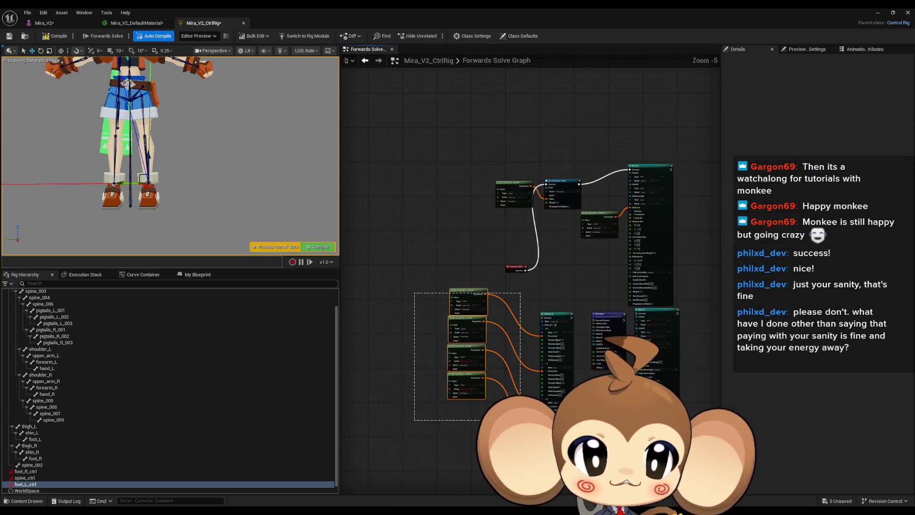
key(Delete)
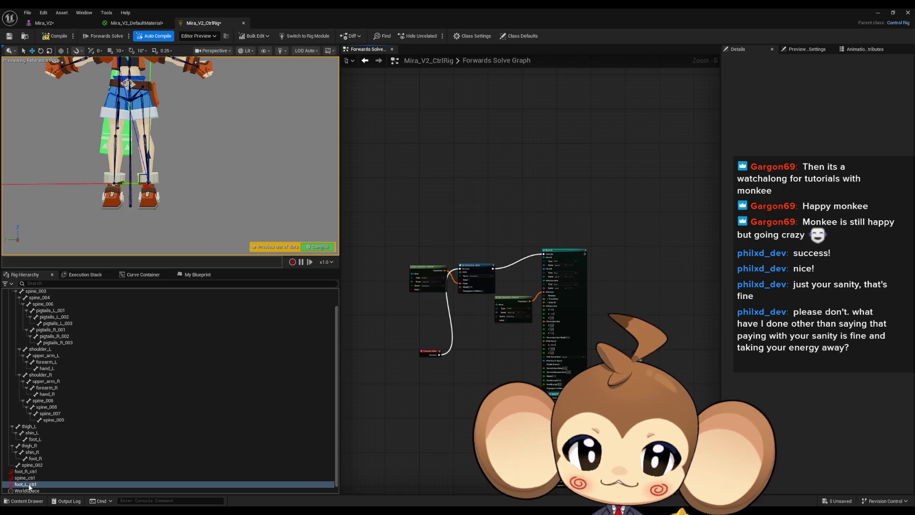
mouse_move(30, 487)
mouse_down()
mouse_move(445, 249)
mouse_move(590, 193)
mouse_up()
Add a Get Control node for foot_L_ctrl and wire its transform into the Basic IK Effector
click(614, 216)
scroll(623, 282, up, 2)
click(471, 201)
mouse_move(627, 250)
mouse_down()
mouse_move(643, 199)
mouse_move(631, 250)
mouse_move(470, 276)
mouse_up()
drag(476, 103, 539, 281)
scroll(638, 267, up, 2)
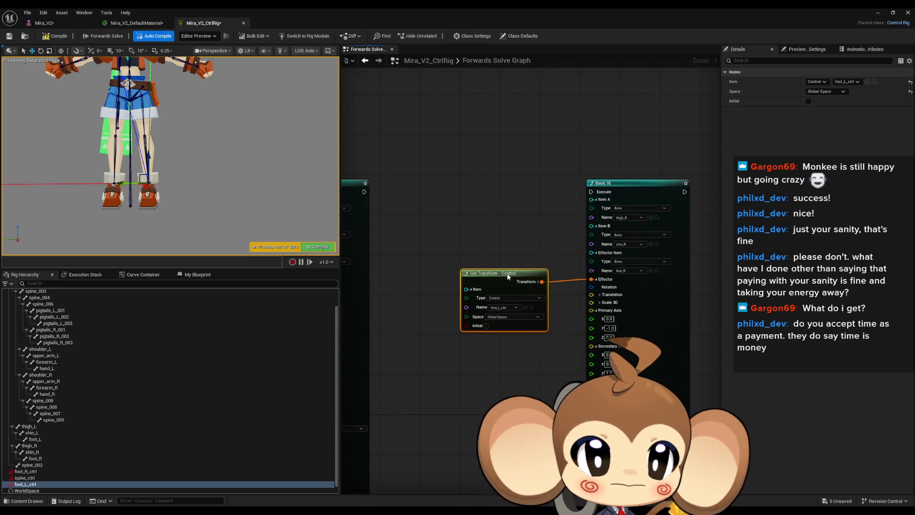
mouse_move(495, 366)
mouse_down()
mouse_move(646, 332)
mouse_move(553, 327)
mouse_move(563, 327)
mouse_move(555, 350)
mouse_move(464, 366)
mouse_up()
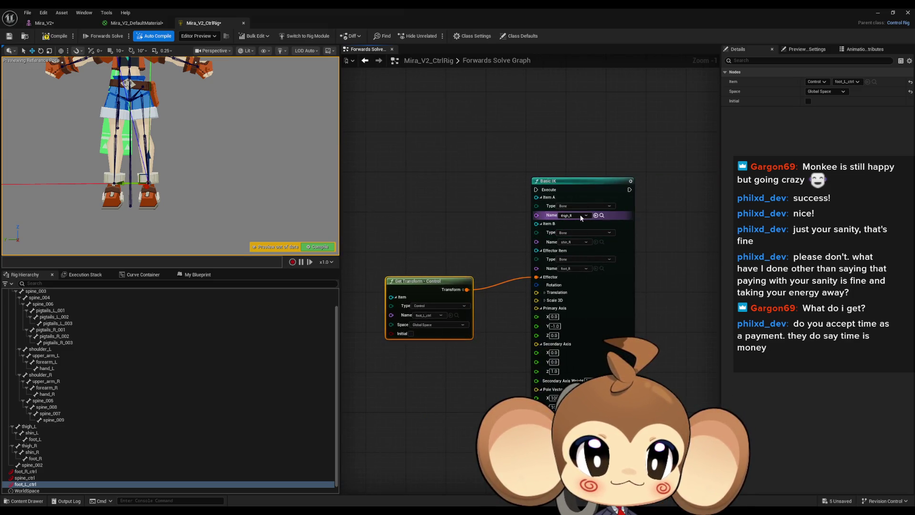
Set the Basic IK bones to thigh_L, shin_L and foot_L and wire it into execution
click(576, 215)
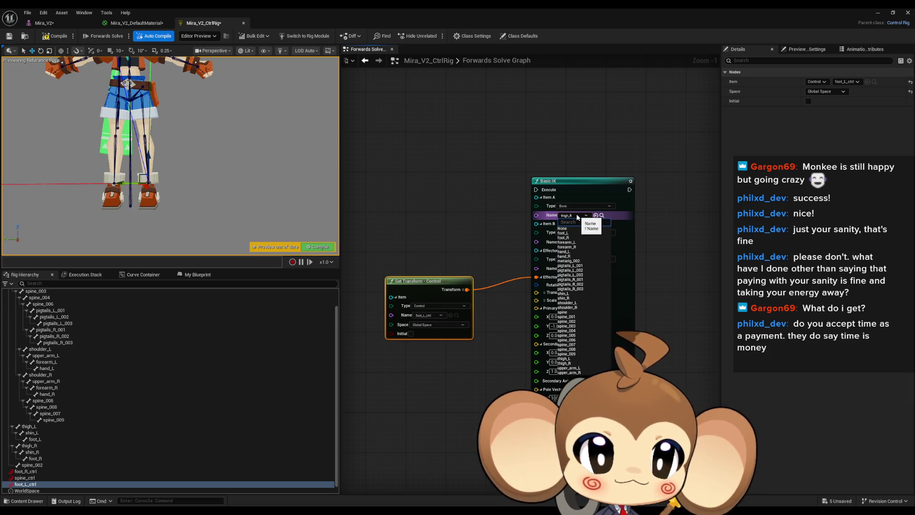
click(567, 360)
click(573, 240)
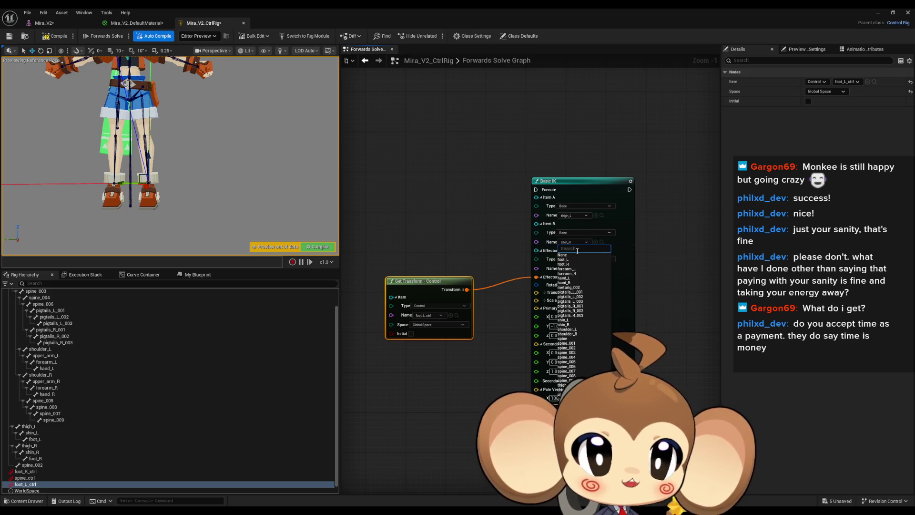
click(572, 320)
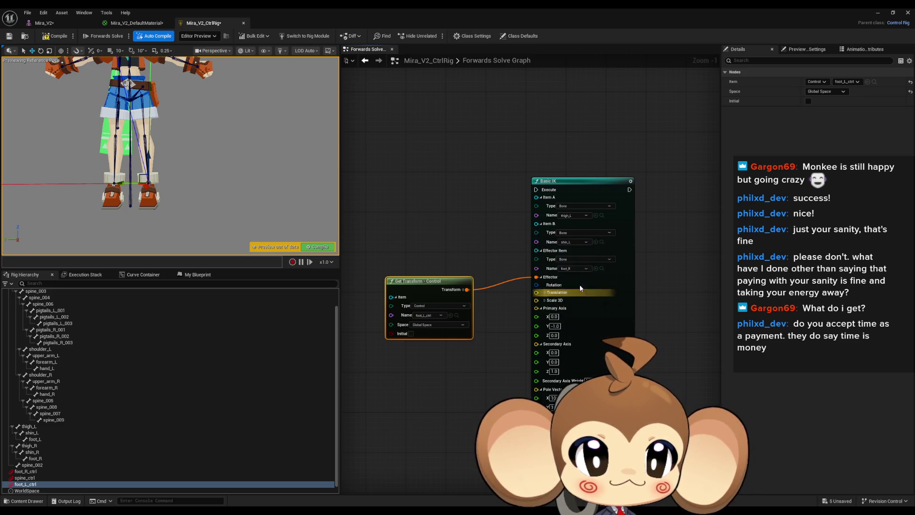
click(574, 268)
click(573, 287)
mouse_move(536, 189)
mouse_down()
mouse_move(354, 183)
mouse_move(467, 192)
mouse_up()
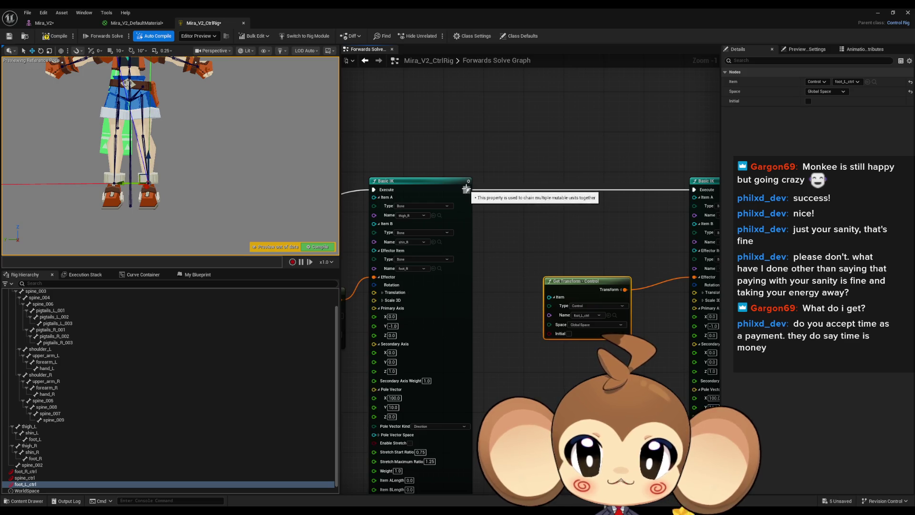
mouse_move(158, 146)
mouse_down()
mouse_move(183, 177)
mouse_move(201, 162)
mouse_move(161, 127)
mouse_up()
drag(667, 371, 583, 347)
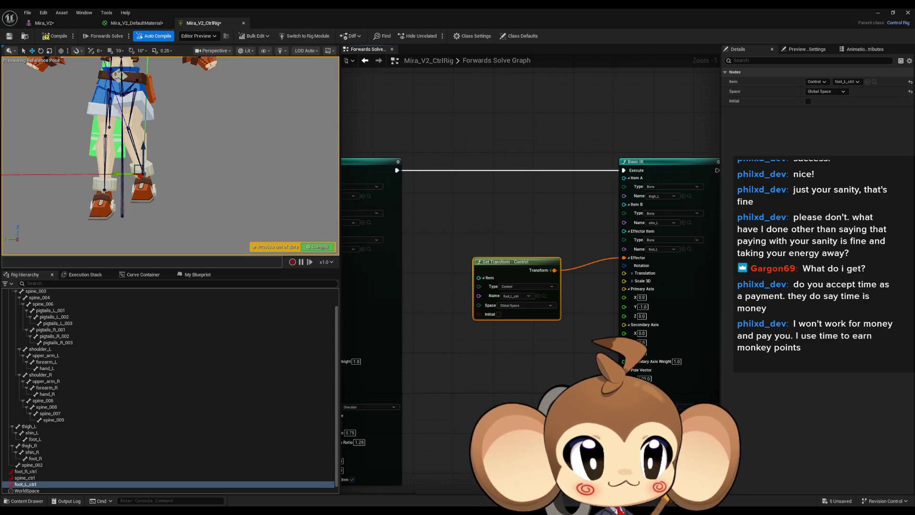
Zoom the preview in on the legs and back out to check foot_L_ctrl's IK on the left leg
mouse_move(276, 101)
mouse_down()
mouse_move(267, 110)
mouse_move(257, 96)
mouse_up()
drag(218, 120, 218, 150)
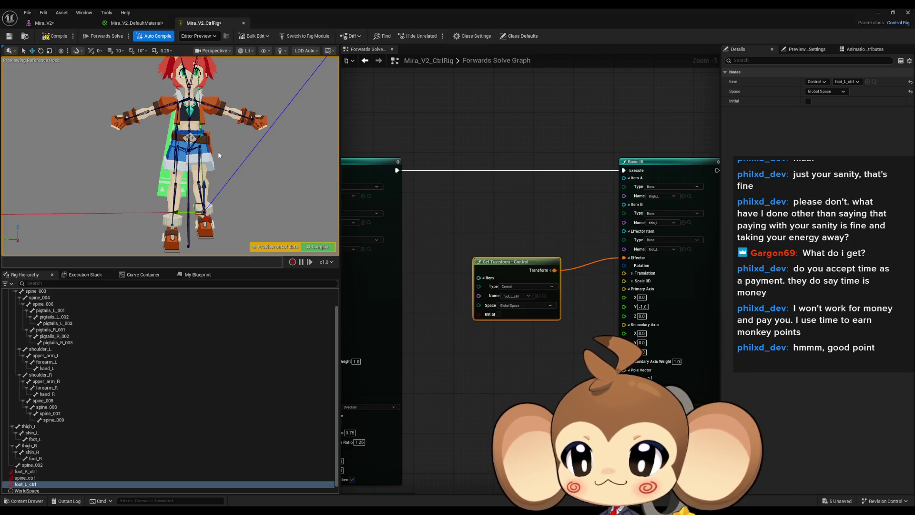
scroll(113, 327, up, 2)
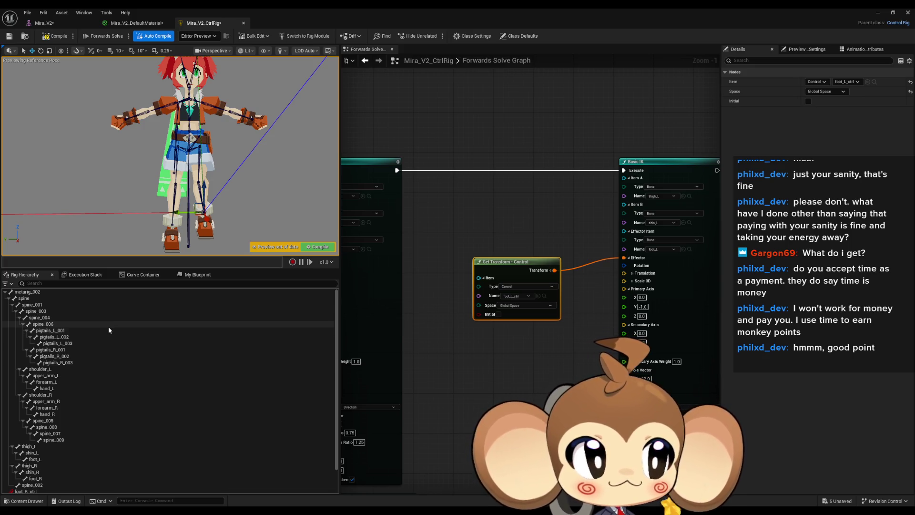
right_click(36, 292)
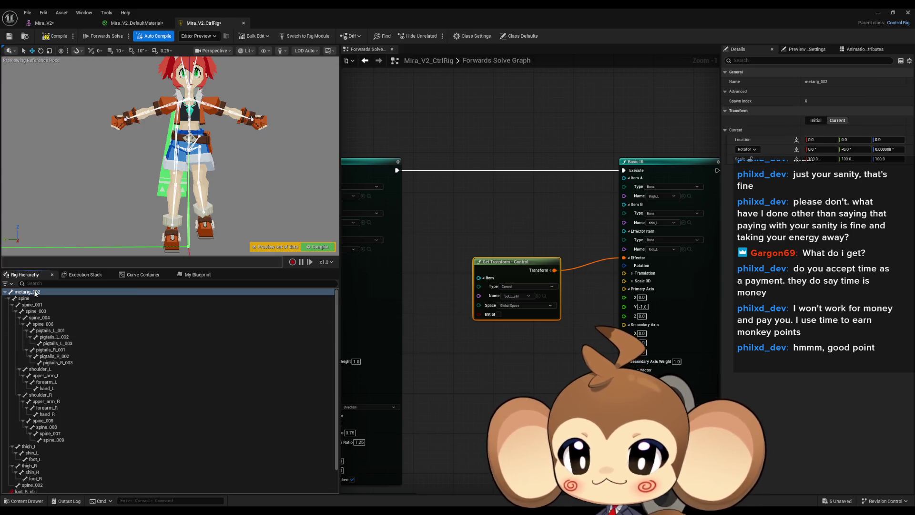
Create metarig_002_ctrl under the root metarig_002 bone and orbit the preview to inspect it
mouse_move(87, 84)
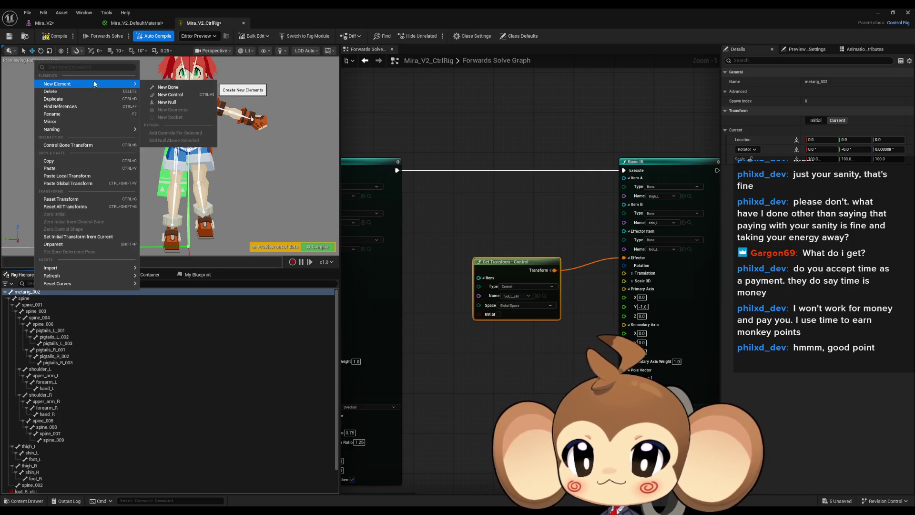
click(184, 95)
drag(248, 176, 247, 176)
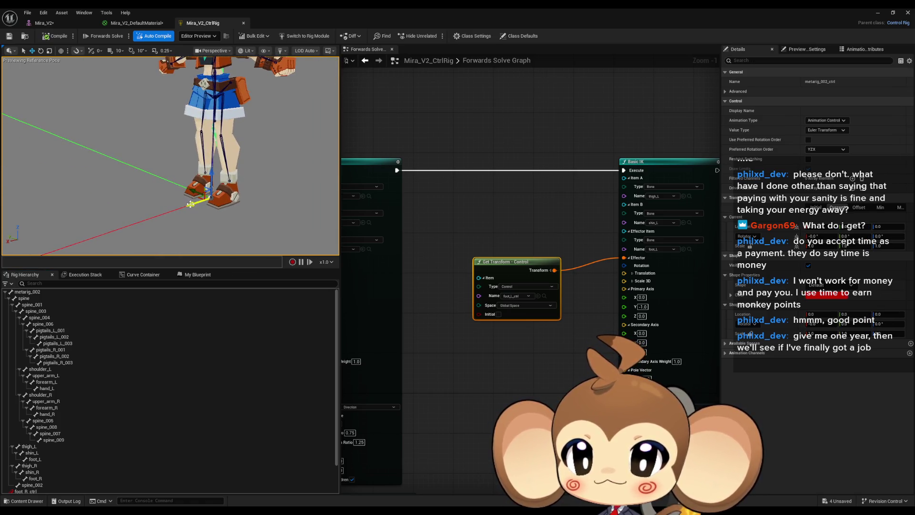
drag(191, 204, 190, 204)
drag(193, 99, 193, 99)
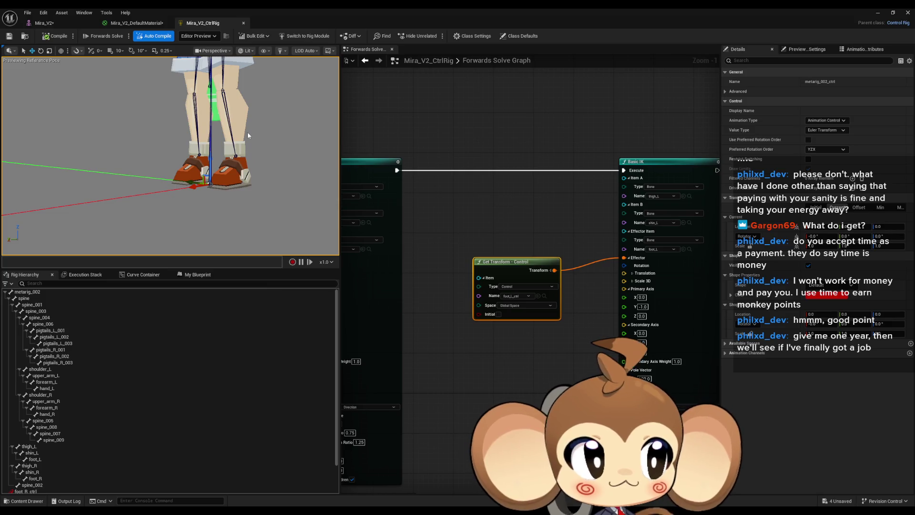
mouse_move(230, 186)
mouse_down()
mouse_move(223, 124)
mouse_move(205, 128)
mouse_up()
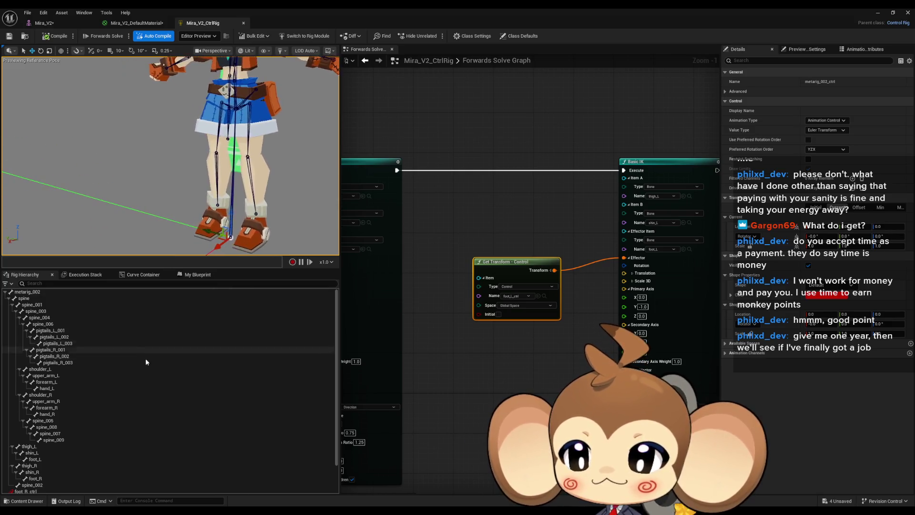
scroll(190, 441, down, 3)
drag(31, 478, 467, 363)
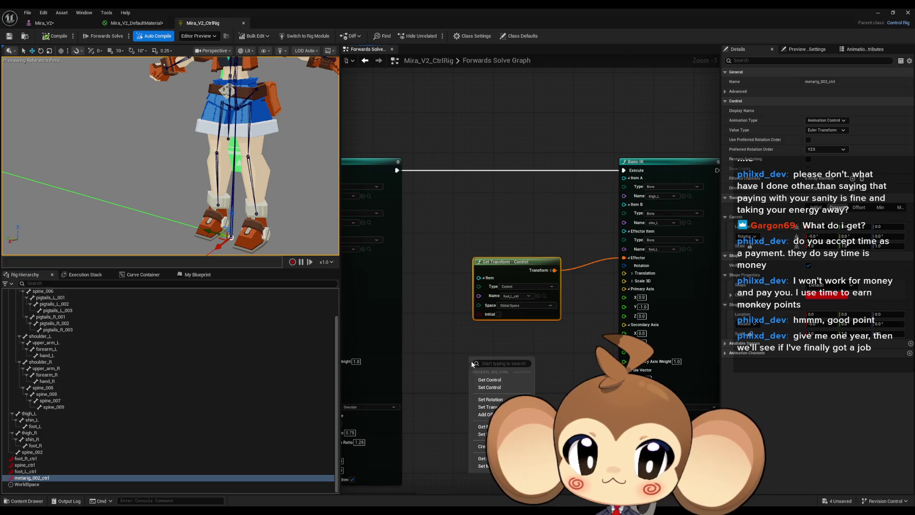
Add a Set Transform node for metarig_002_ctrl and delete the leftover nodes
click(488, 379)
scroll(512, 370, down, 4)
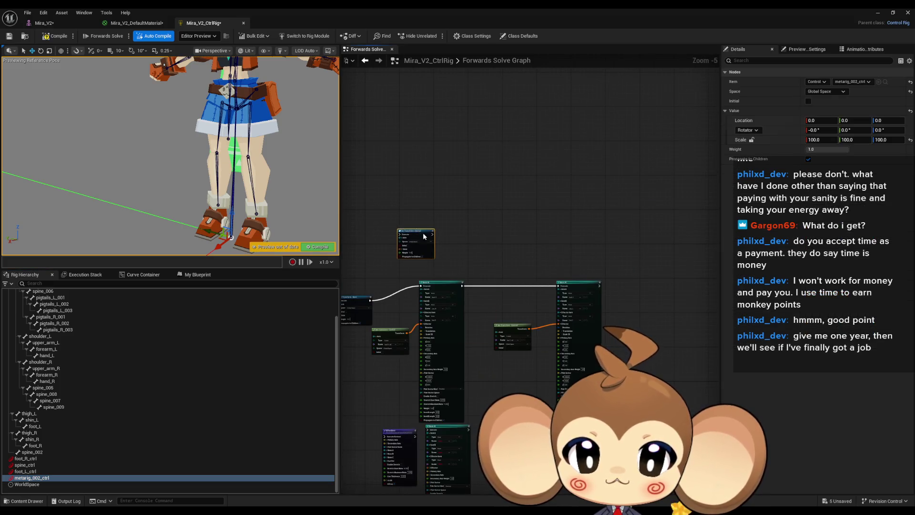
scroll(512, 370, up, 1)
mouse_move(511, 370)
mouse_down()
mouse_move(521, 314)
mouse_move(508, 208)
mouse_up()
scroll(507, 208, down, 2)
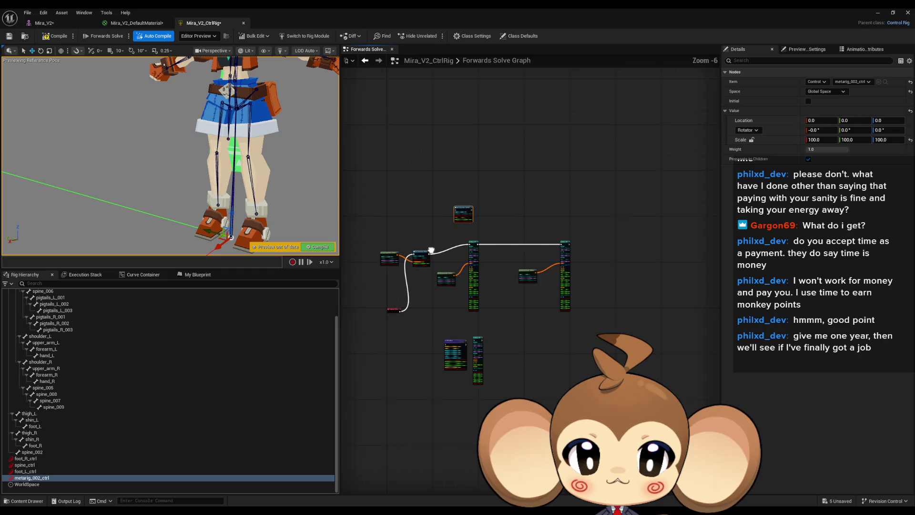
click(474, 355)
key(Delete)
Move the node chain aside and place the Set Transform node near Forwards Solve
drag(380, 243, 563, 290)
mouse_move(466, 245)
mouse_down()
mouse_move(488, 256)
mouse_move(490, 308)
mouse_move(486, 295)
mouse_up()
scroll(471, 168, up, 4)
mouse_move(486, 159)
mouse_down()
mouse_move(534, 336)
mouse_move(500, 402)
mouse_move(487, 299)
mouse_move(534, 337)
mouse_move(487, 250)
mouse_move(480, 283)
mouse_up()
scroll(66, 372, up, 2)
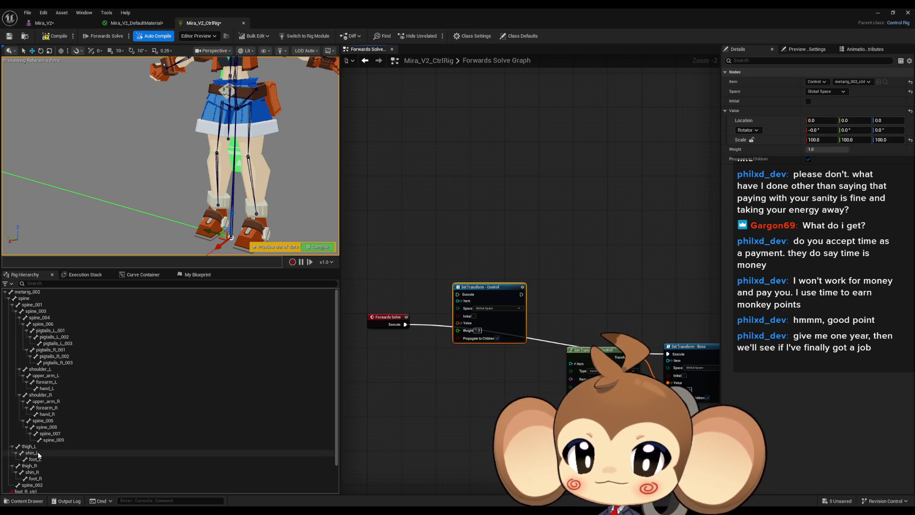
scroll(38, 451, down, 2)
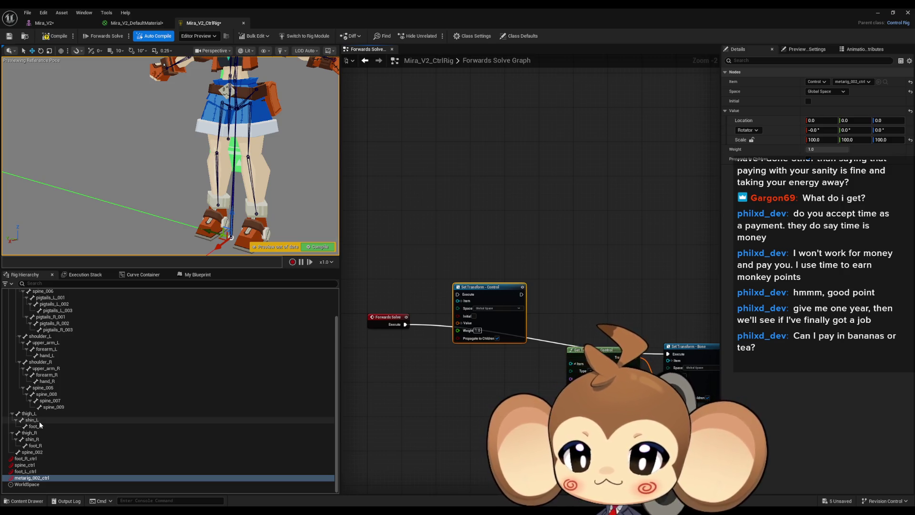
drag(39, 421, 430, 377)
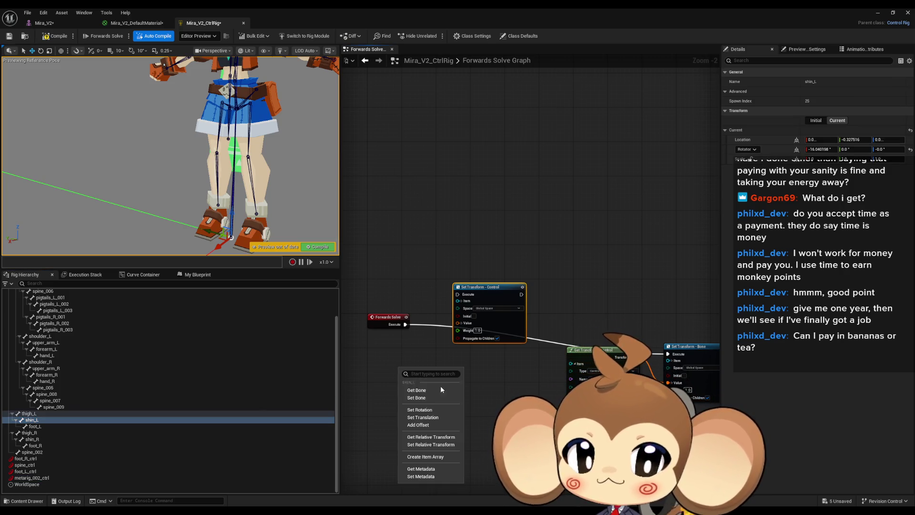
Add a Get Transform - Bone node reading shin_L to the graph
click(419, 388)
scroll(436, 375, down, 4)
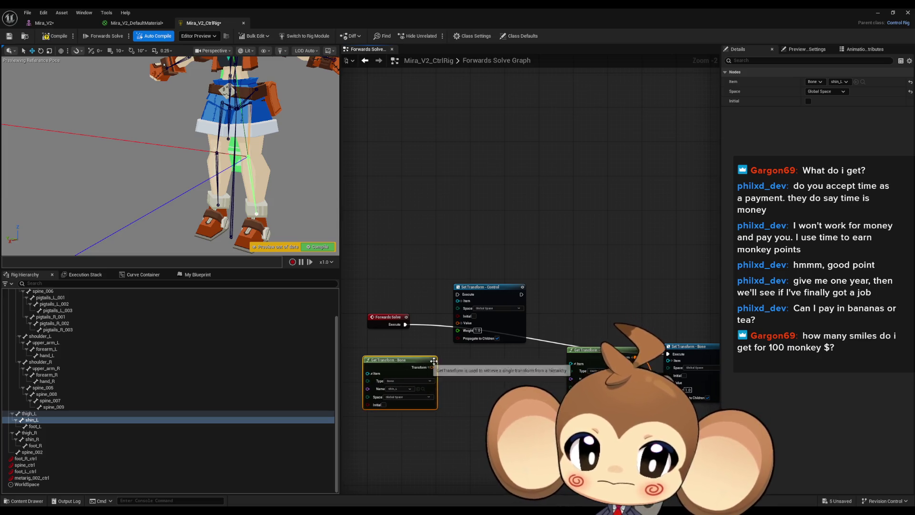
scroll(436, 351, up, 2)
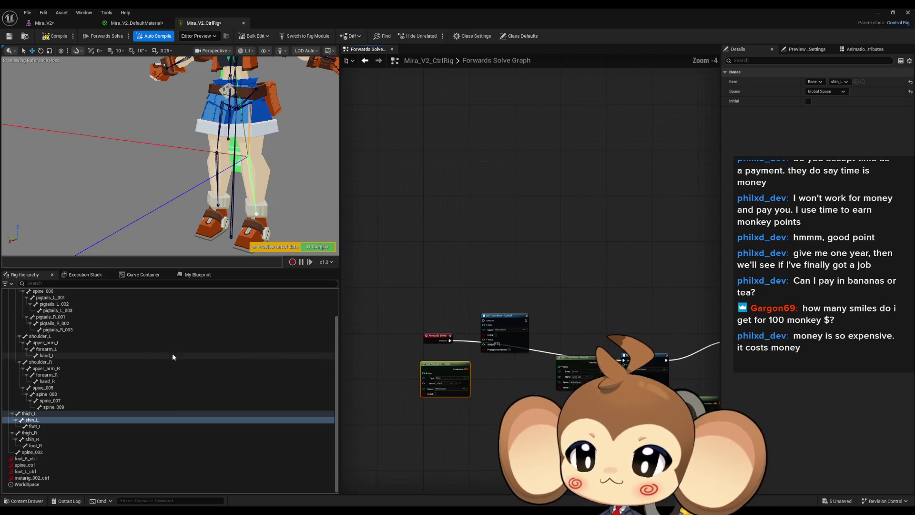
scroll(190, 355, up, 3)
right_click(444, 237)
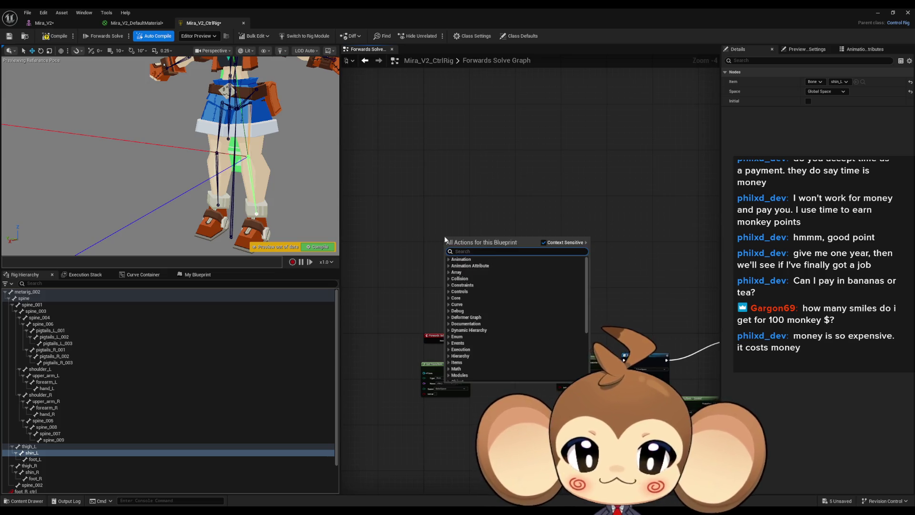
text(const)
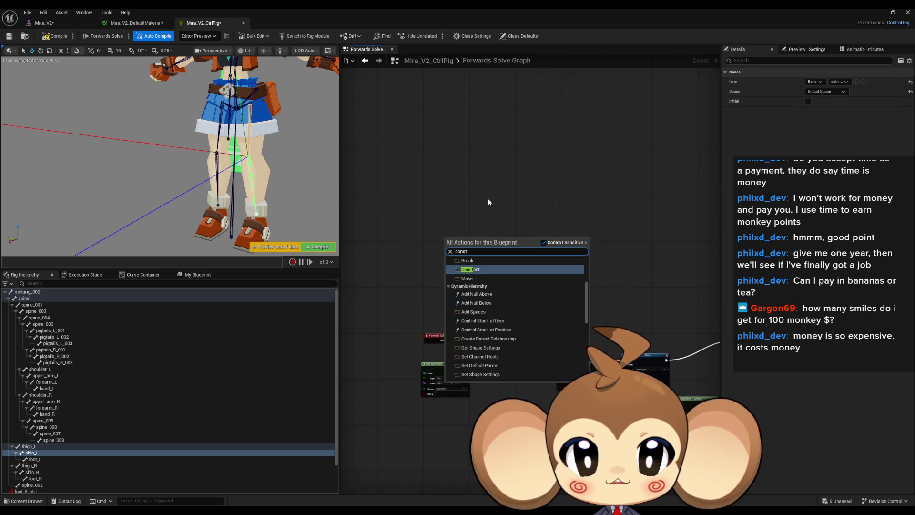
key(Escape)
Add a Construction Event node beside the Forwards Solve graph
right_click(433, 335)
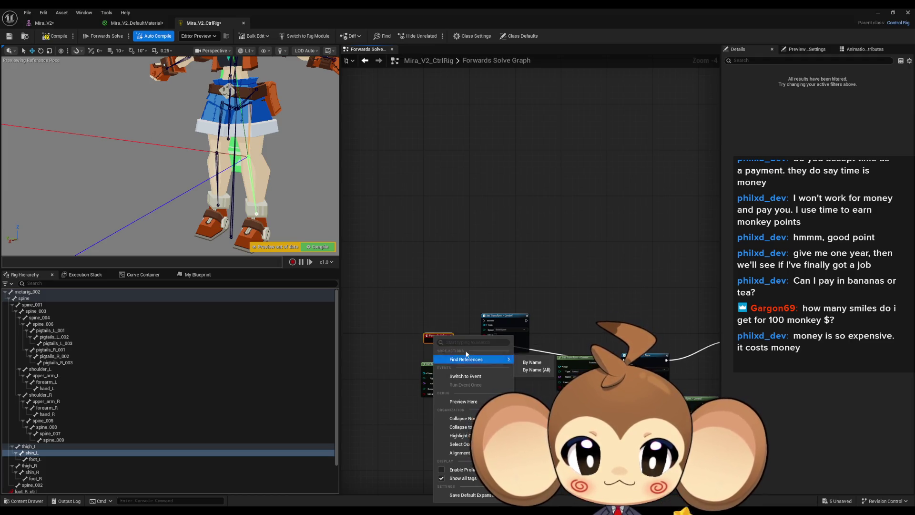
key(Escape)
right_click(450, 214)
text(construc)
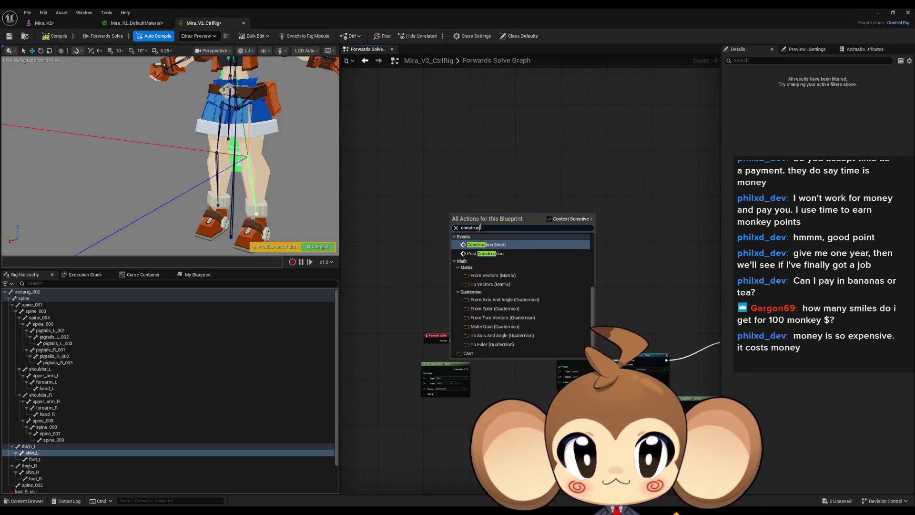
click(486, 244)
drag(461, 221, 431, 221)
Run the metarig_002_ctrl Set Transform on Construction Event, feed it the bone transform, and compile
scroll(453, 324, up, 3)
mouse_move(431, 395)
mouse_down()
mouse_move(425, 257)
mouse_move(400, 179)
mouse_up()
mouse_move(535, 309)
mouse_down()
mouse_move(506, 181)
mouse_move(506, 132)
mouse_up()
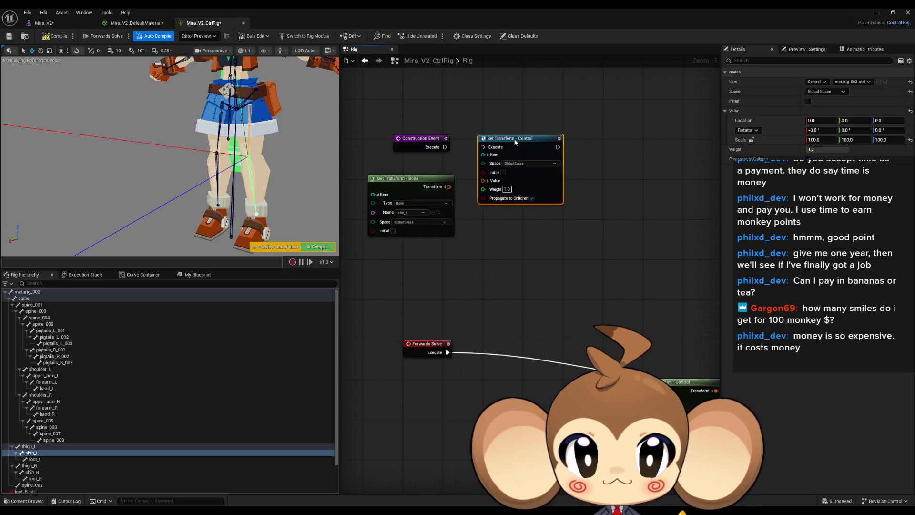
scroll(472, 215, up, 1)
drag(476, 212, 429, 212)
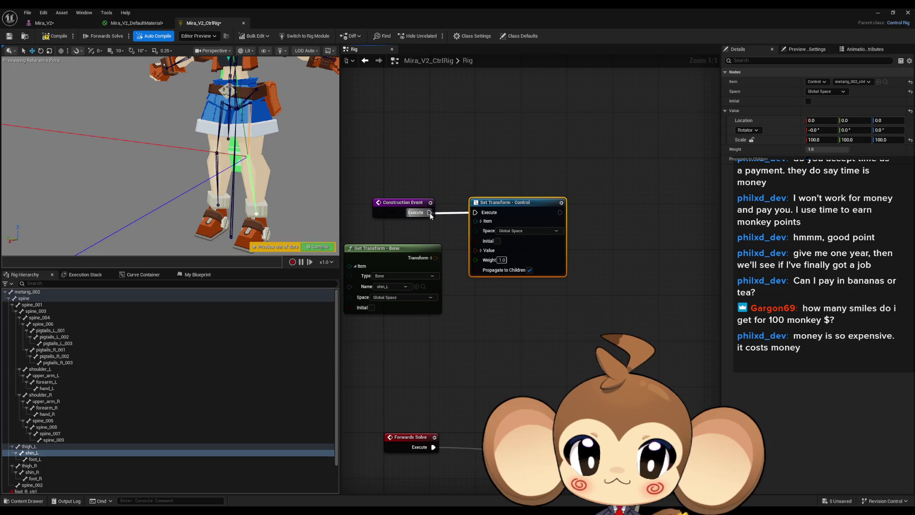
drag(435, 257, 475, 250)
click(448, 316)
click(52, 37)
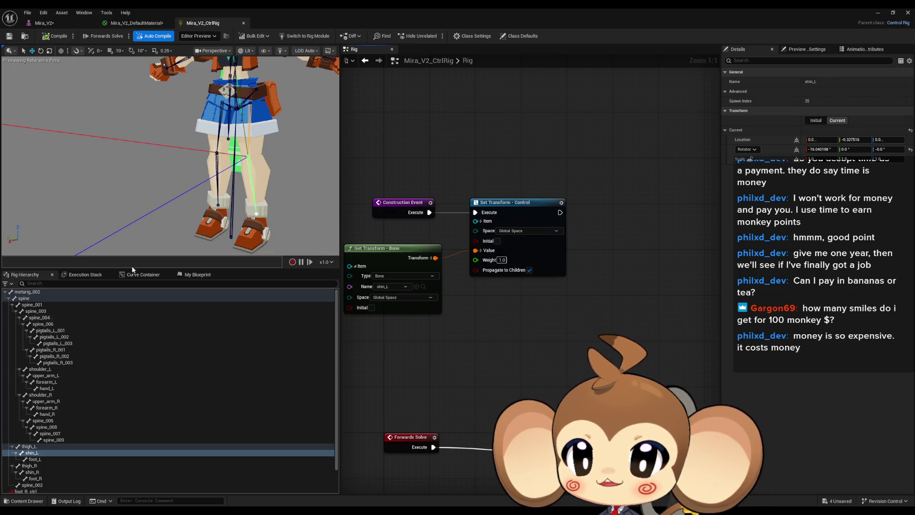
Switch the Get Transform bone from shin_L to shin_R and recompile the rig
scroll(33, 481, down, 2)
click(33, 484)
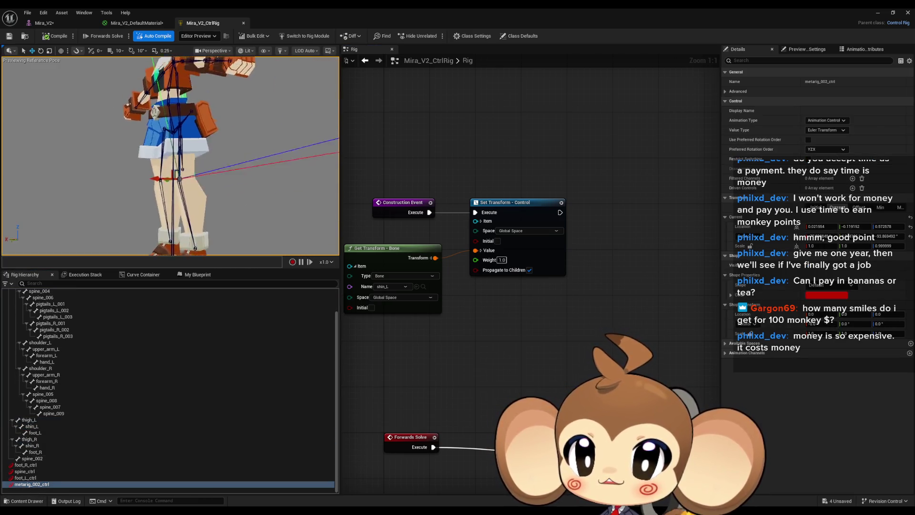
click(423, 280)
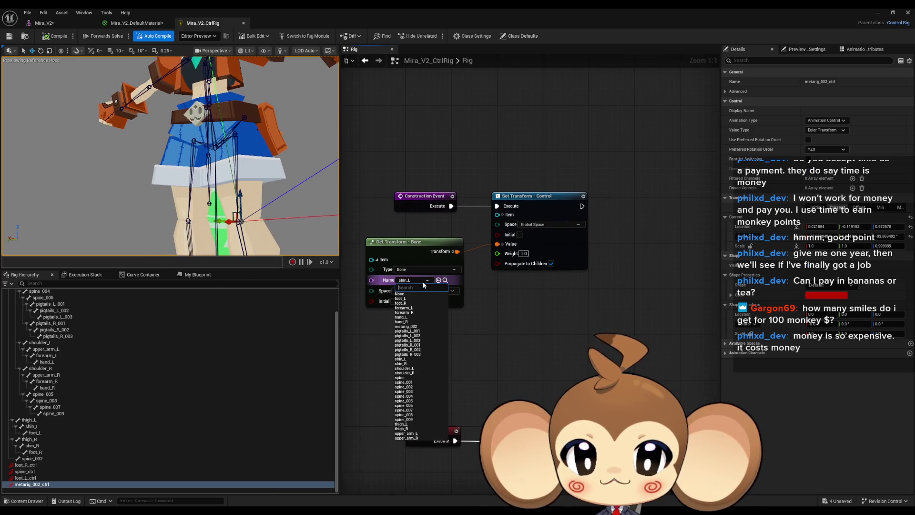
text(shin_r)
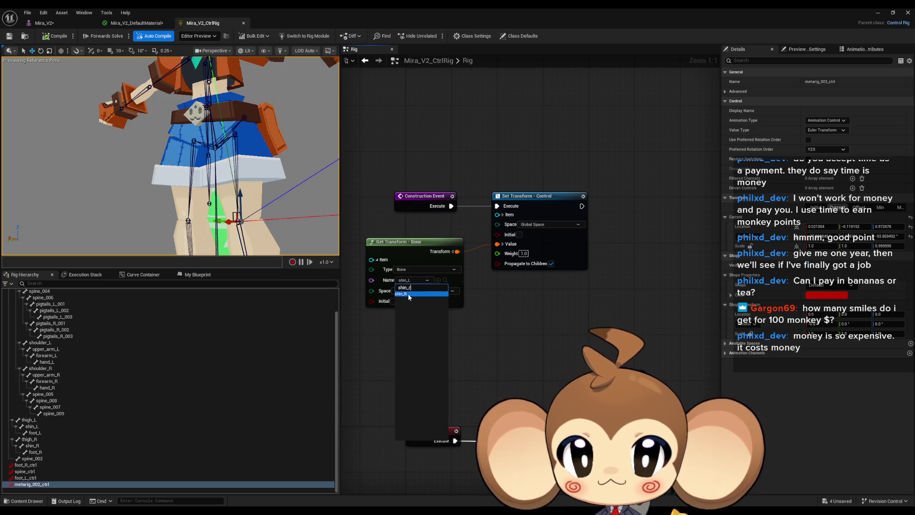
click(405, 298)
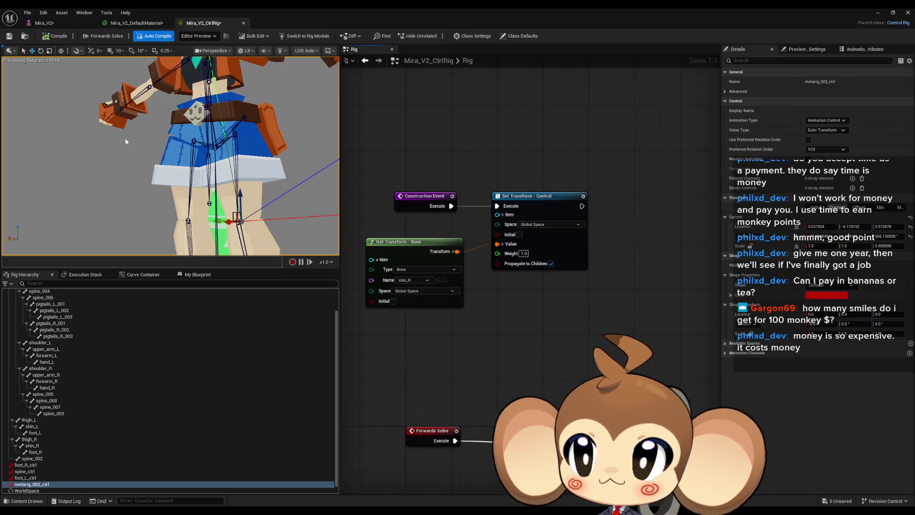
click(54, 35)
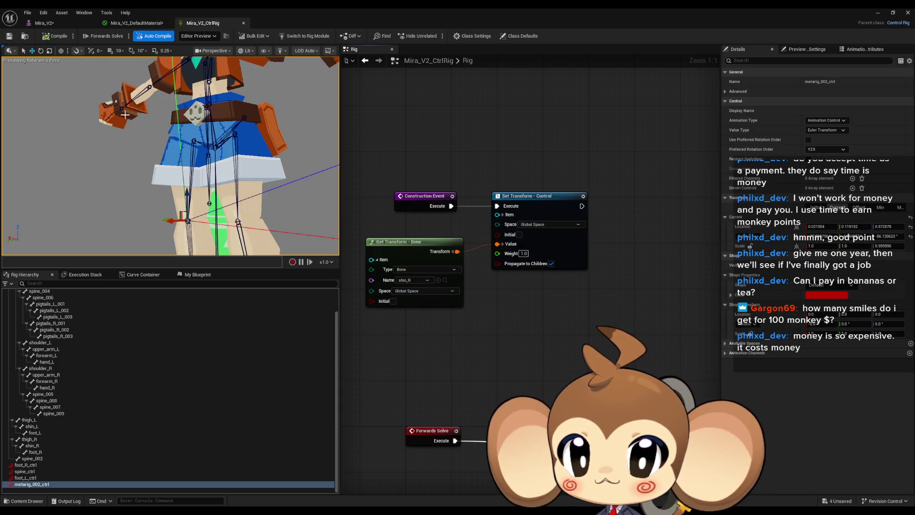
drag(171, 157, 119, 124)
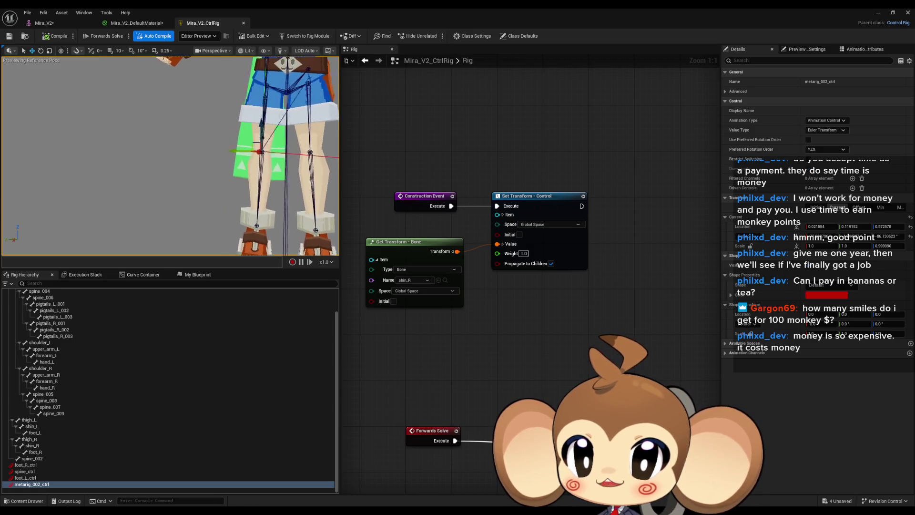
mouse_move(266, 162)
mouse_down()
mouse_move(253, 159)
mouse_move(266, 161)
mouse_up()
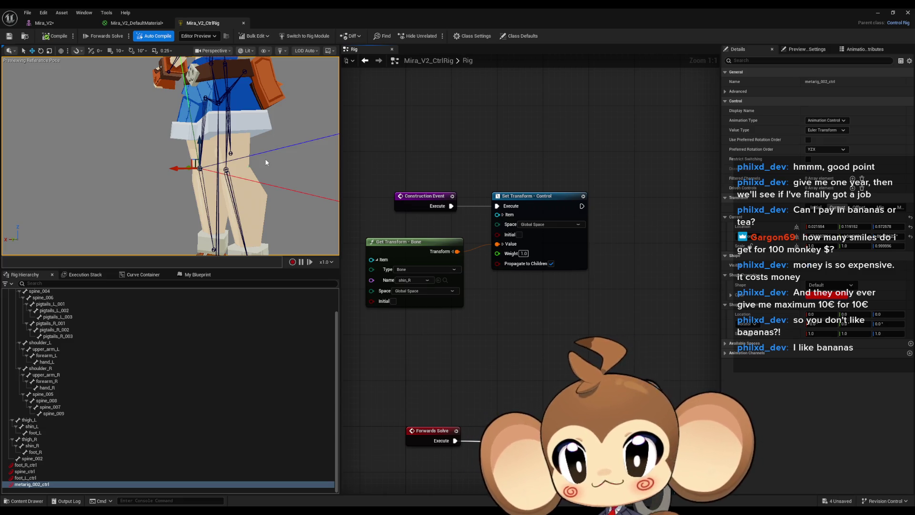
scroll(462, 258, down, 2)
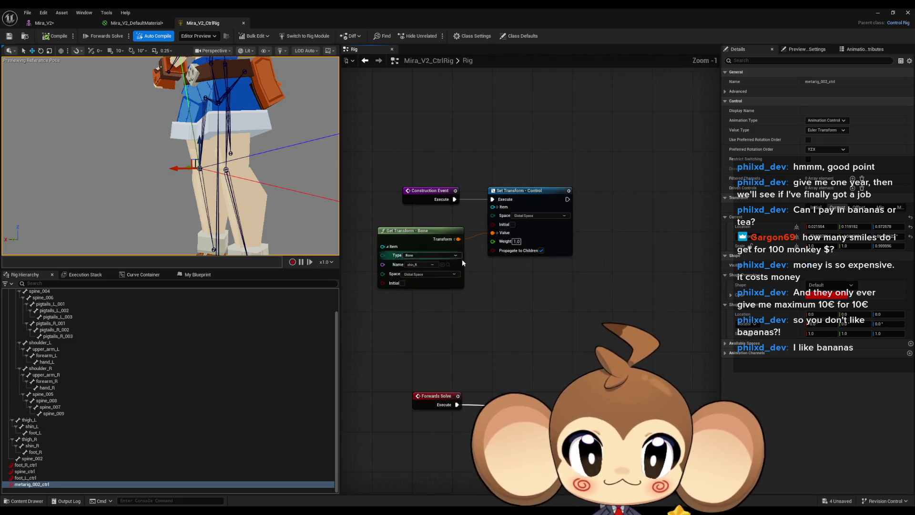
Split the shin_R and metarig_002_ctrl transforms down to X, Y, Z translation pins
scroll(504, 267, up, 2)
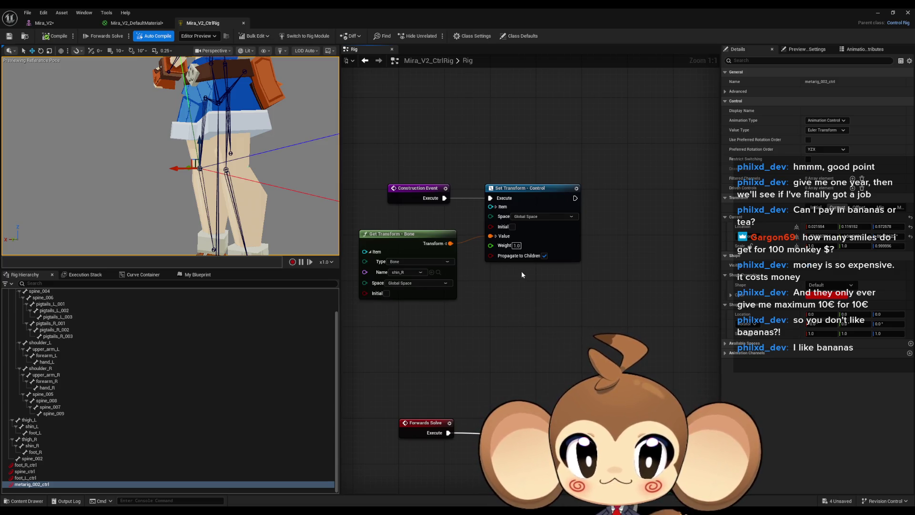
drag(485, 242, 537, 238)
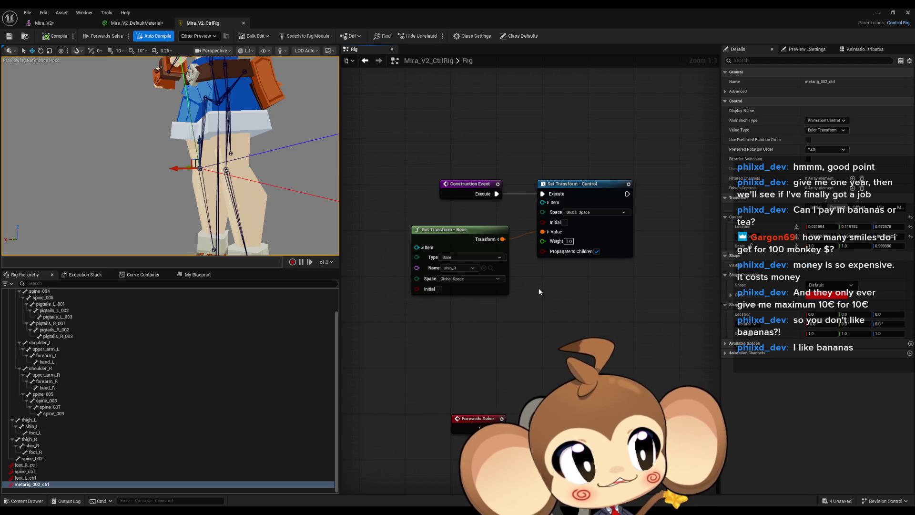
mouse_move(562, 293)
mouse_down()
mouse_move(518, 305)
mouse_move(532, 283)
mouse_up()
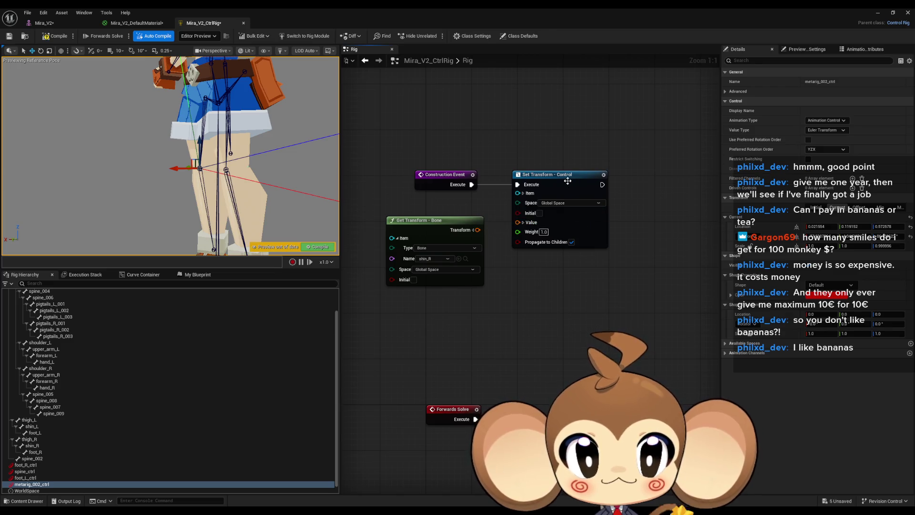
drag(568, 181, 642, 181)
click(597, 222)
click(471, 230)
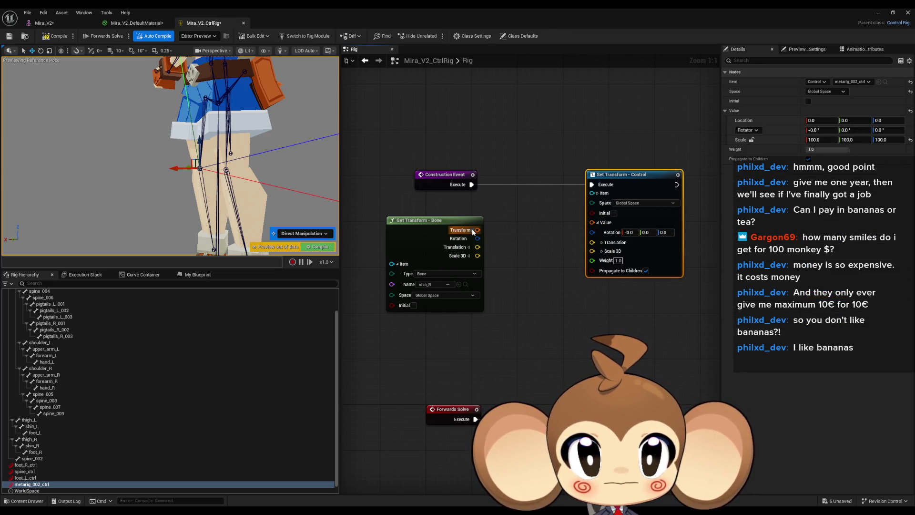
drag(509, 267, 438, 229)
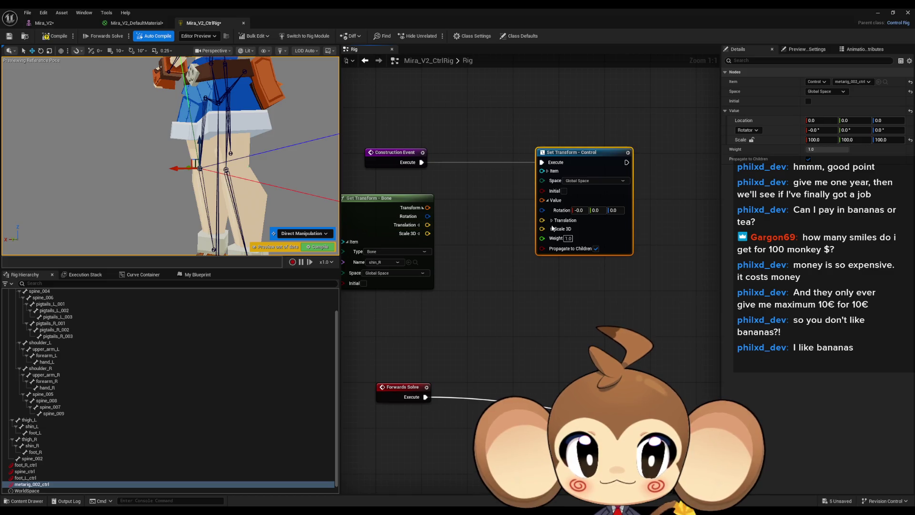
click(551, 220)
click(419, 225)
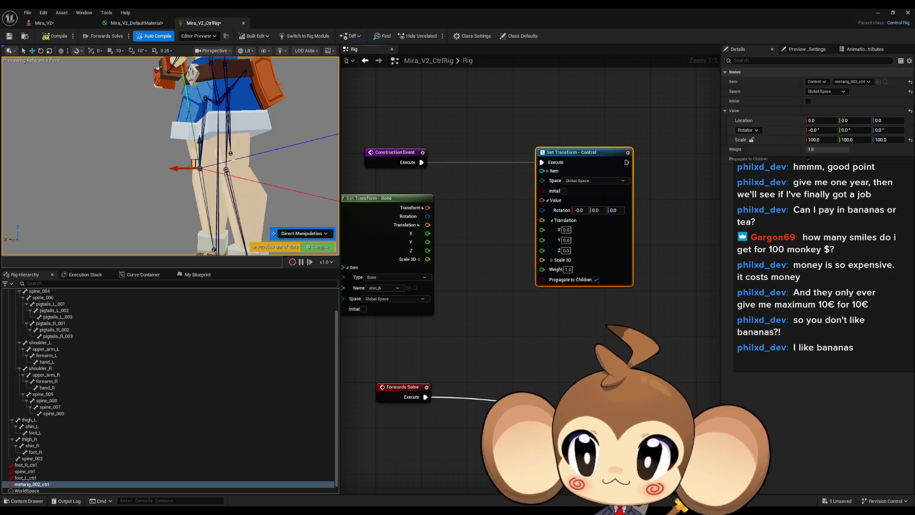
Wire shin_R's Y and Z straight to the control, routing X through an Add node
mouse_move(427, 242)
mouse_down()
mouse_move(542, 240)
mouse_move(441, 261)
mouse_move(427, 251)
mouse_up()
drag(427, 233, 457, 228)
click(508, 243)
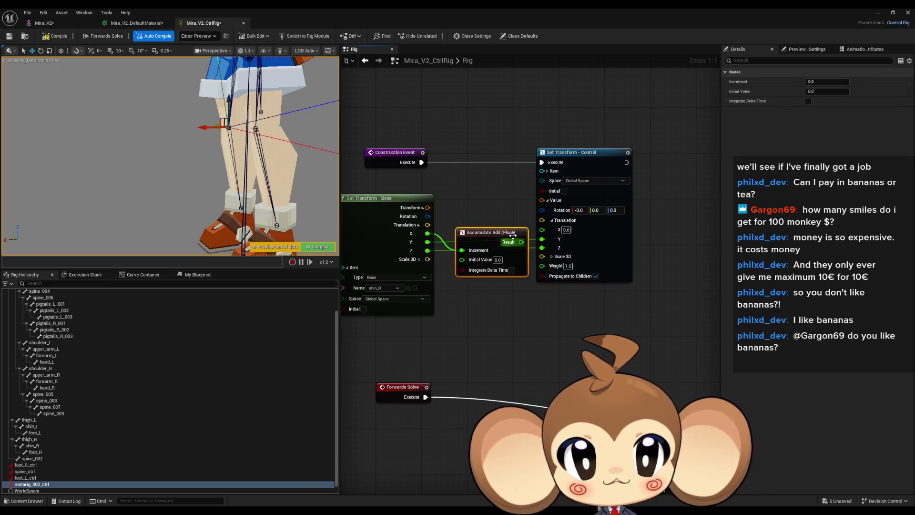
mouse_move(427, 233)
mouse_down()
mouse_move(459, 225)
mouse_move(543, 260)
mouse_move(545, 232)
mouse_up()
text(+)
key(Return)
drag(481, 232, 492, 226)
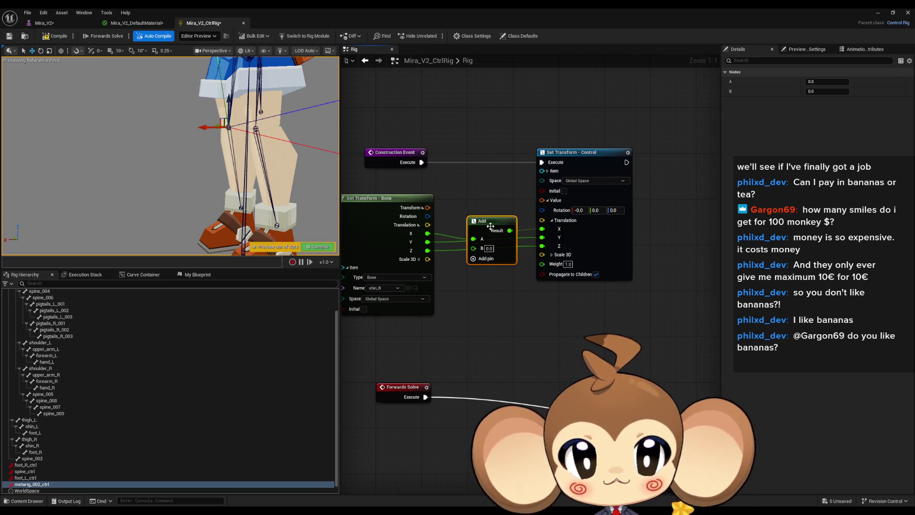
Try Add B offsets of 100 and 75, compiling to preview the control's position
key(BackSpace)
text(1)
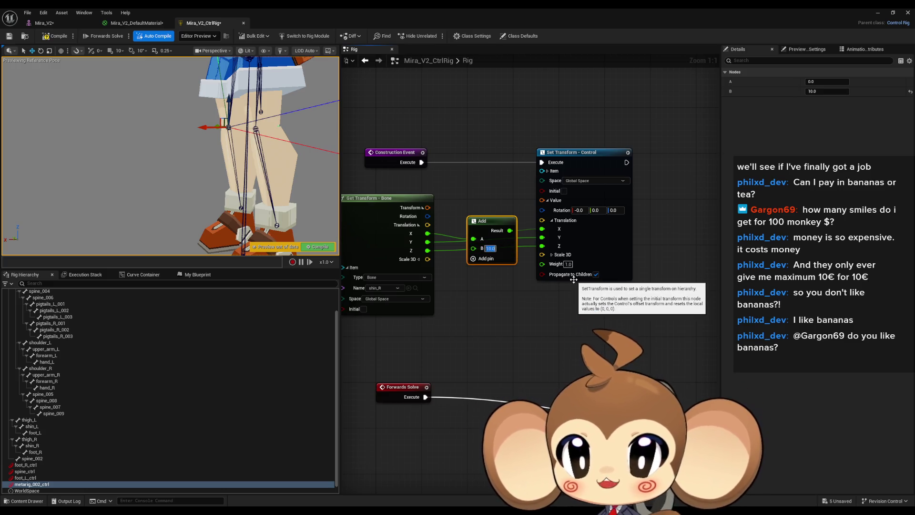
key(ctrl+s)
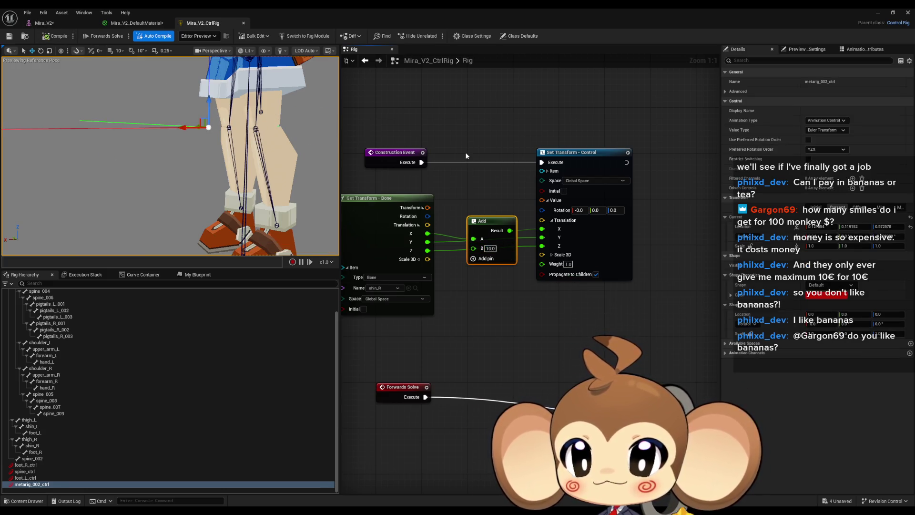
click(490, 248)
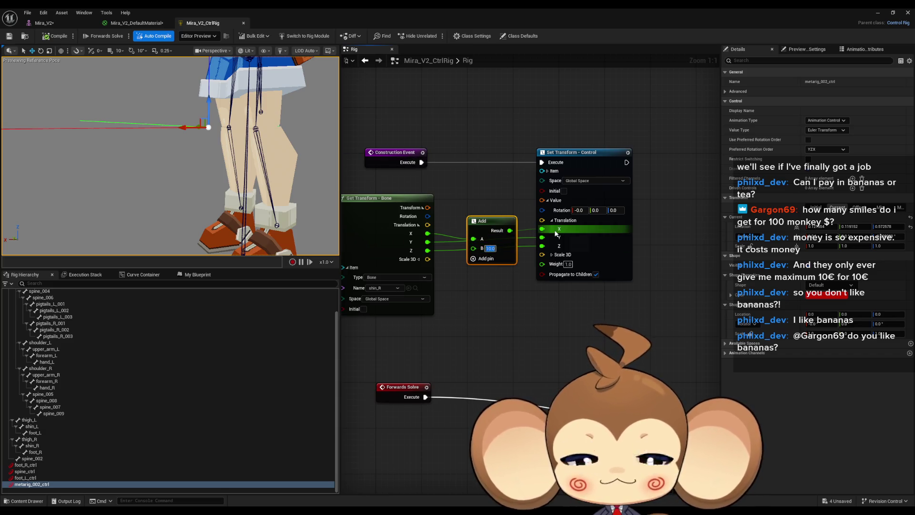
key(Return)
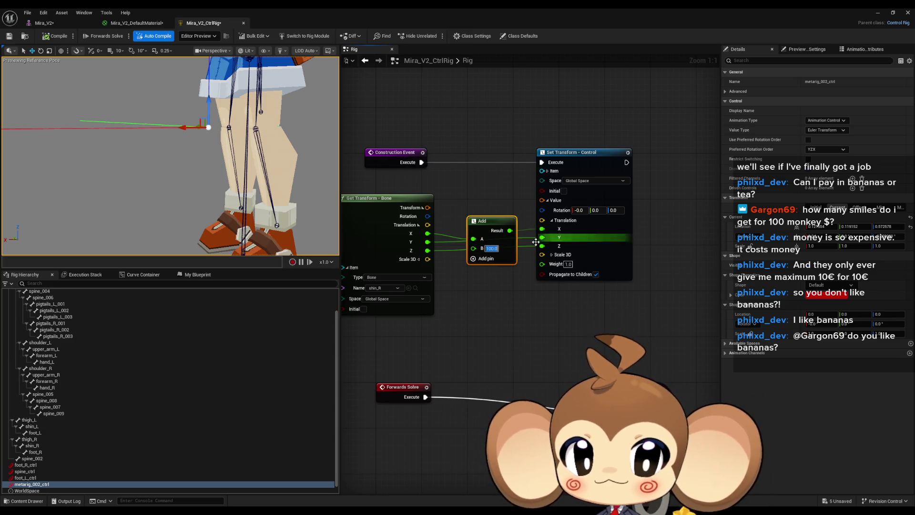
click(48, 38)
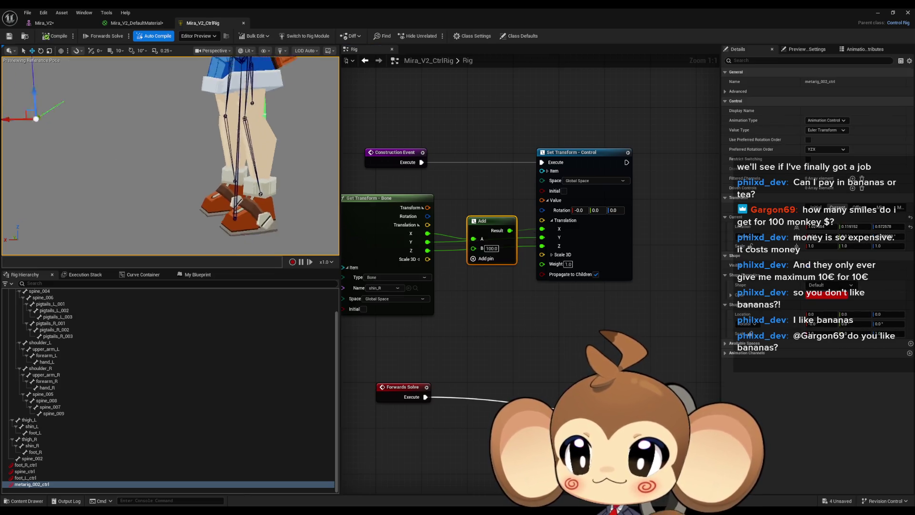
click(495, 249)
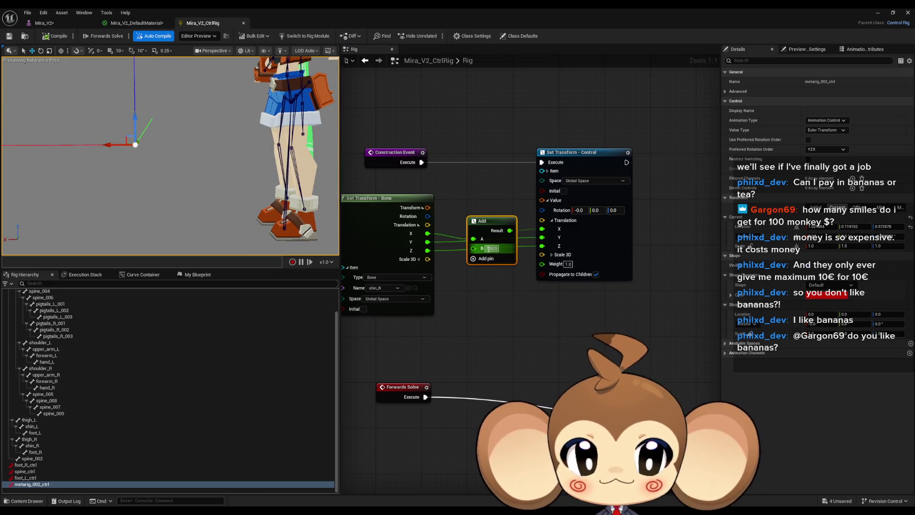
text(75)
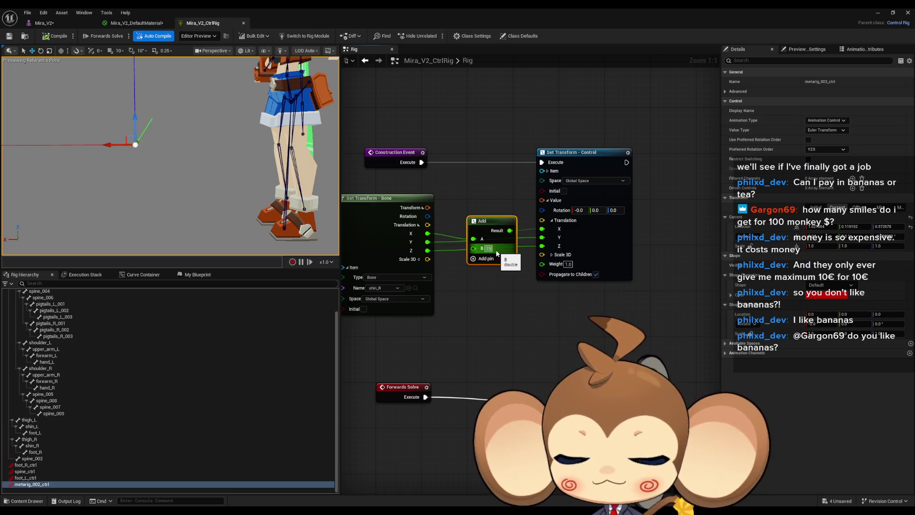
key(Return)
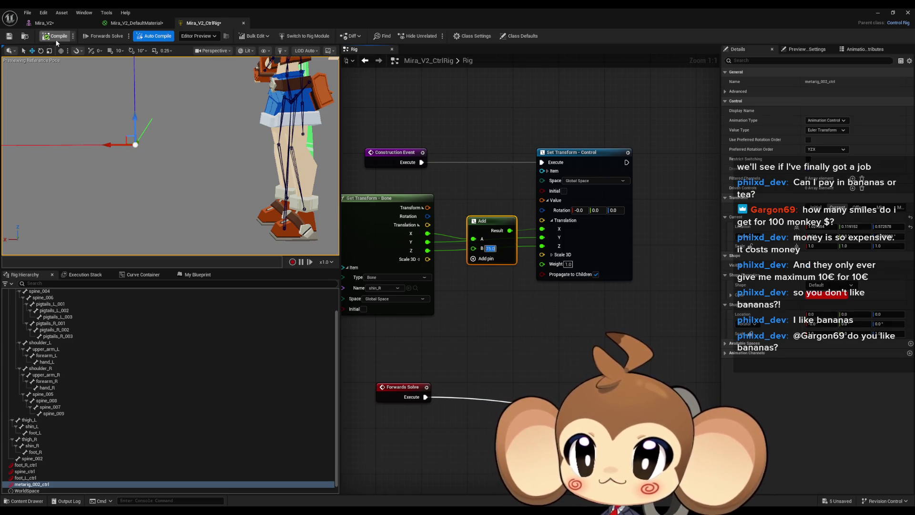
click(54, 36)
mouse_move(171, 157)
mouse_down()
mouse_move(247, 157)
mouse_move(200, 138)
mouse_up()
Settle the Add node's B offset at 40 after trying 50, and save the rig
click(491, 248)
text(50)
key(Return)
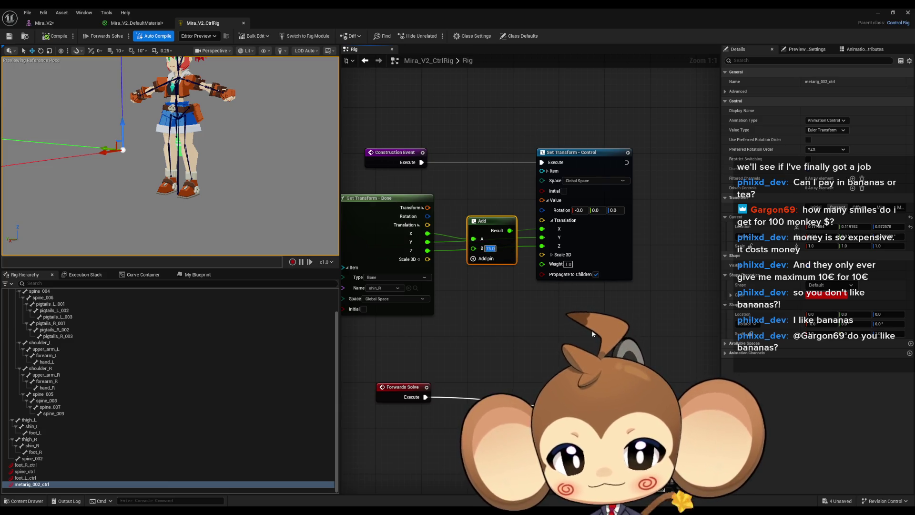
key(ctrl+s)
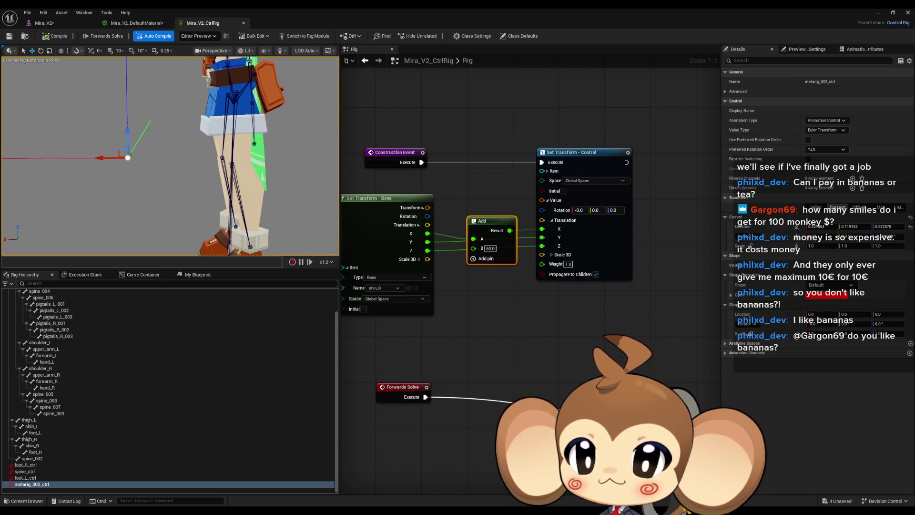
drag(110, 159, 128, 158)
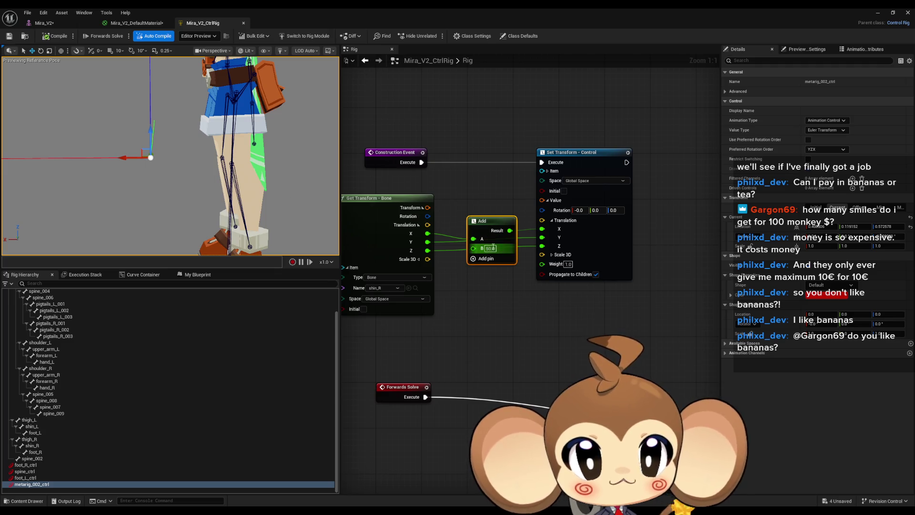
text(40)
key(Return)
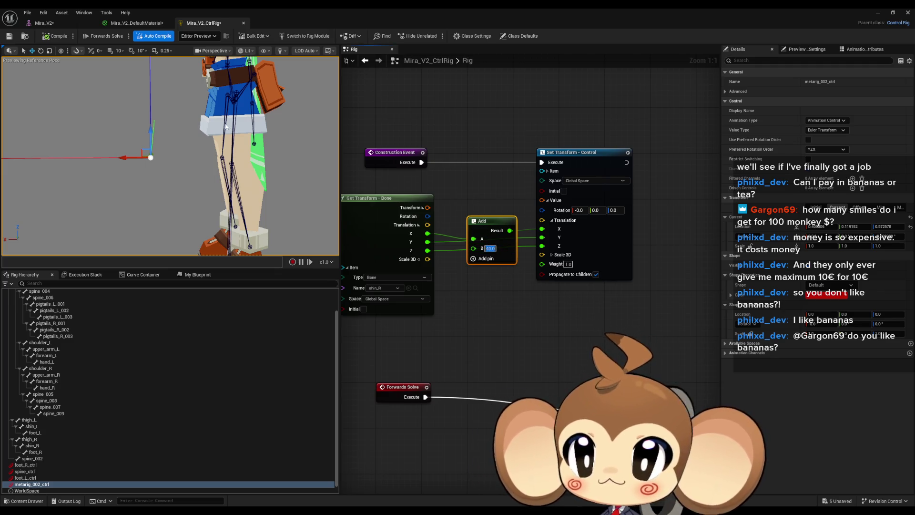
key(ctrl+s)
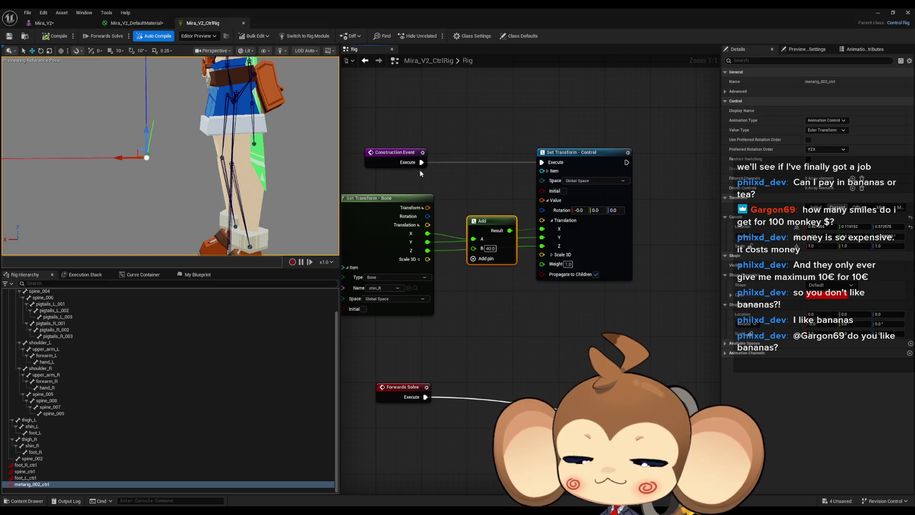
click(499, 218)
Move the bone, Add and control-setter nodes after the existing setter and wire its execution into them
scroll(508, 273, down, 2)
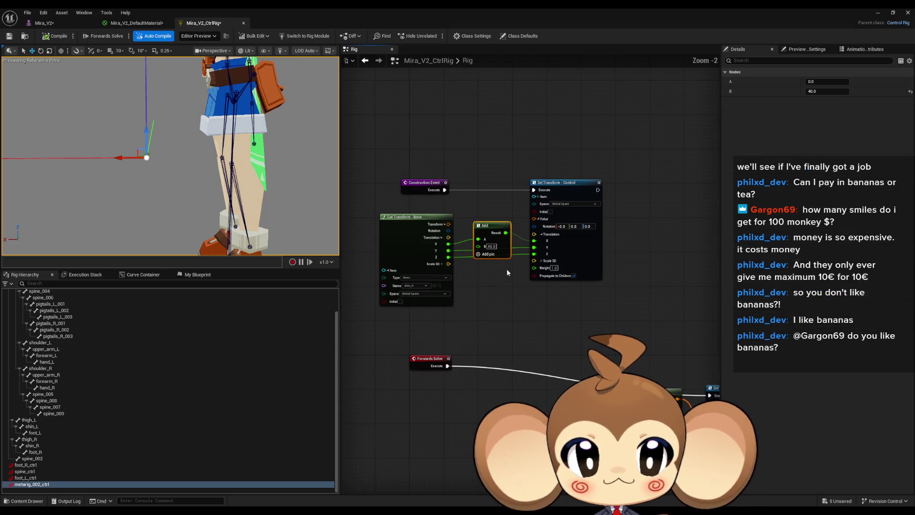
drag(355, 209, 612, 275)
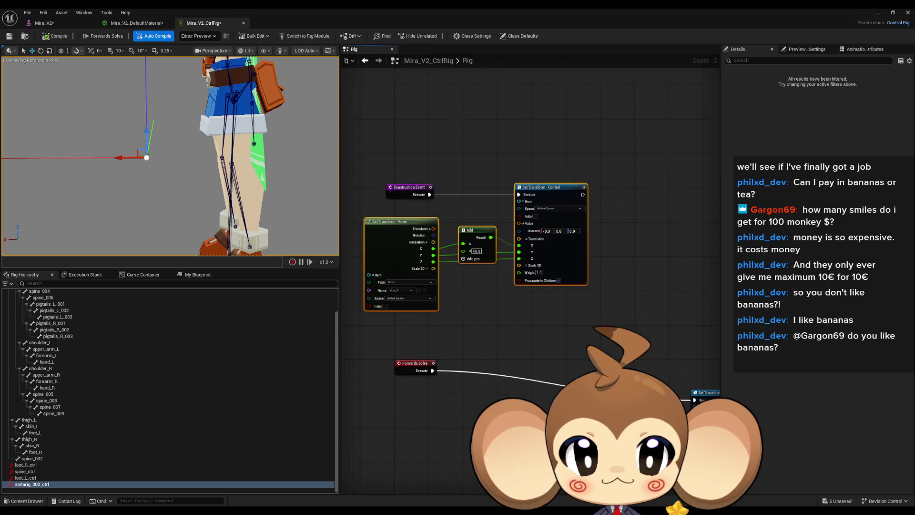
mouse_move(639, 219)
mouse_down()
mouse_move(657, 229)
mouse_move(448, 228)
mouse_move(428, 216)
mouse_up()
click(444, 205)
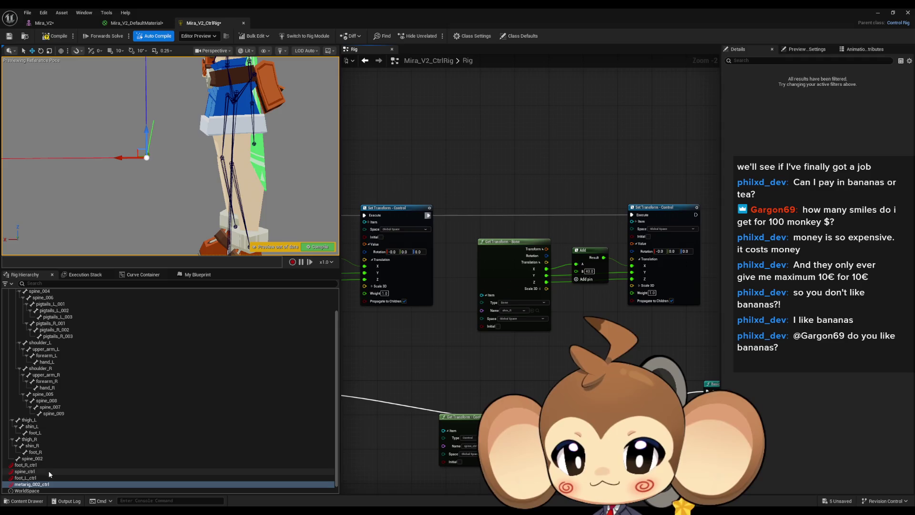
Create a new control, metarig_002_ctrl_2, under the metarig_002 bone
scroll(11, 296, up, 2)
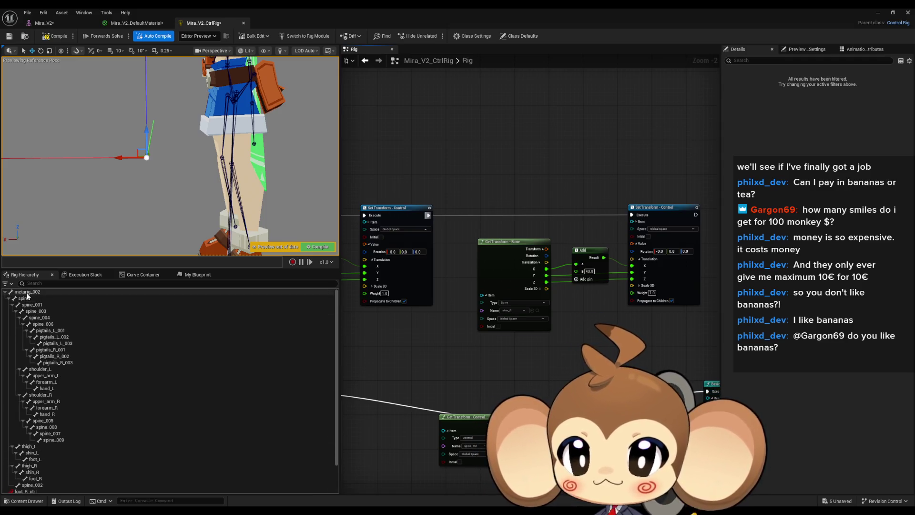
right_click(27, 293)
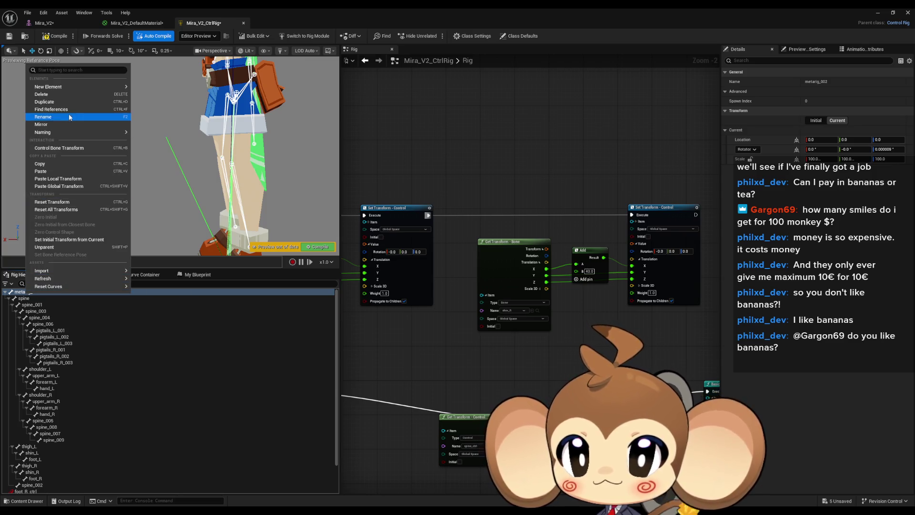
mouse_move(53, 87)
click(152, 94)
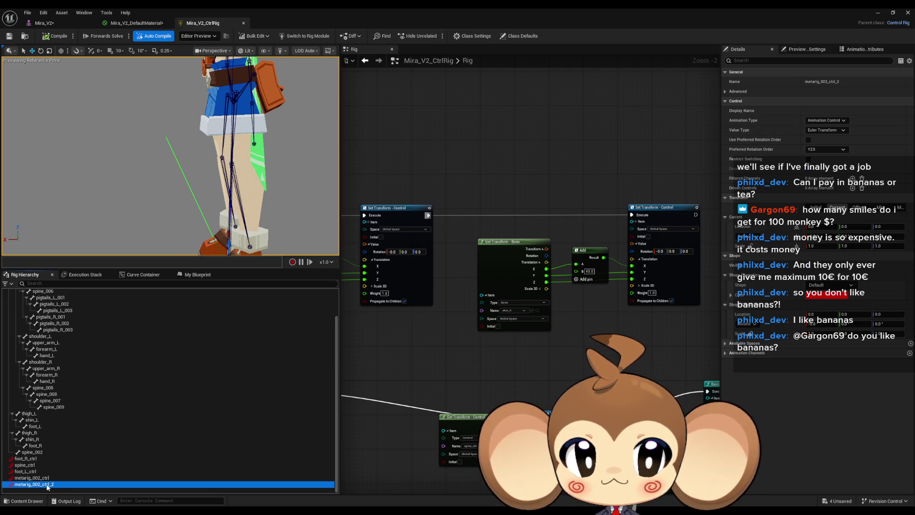
scroll(639, 256, up, 2)
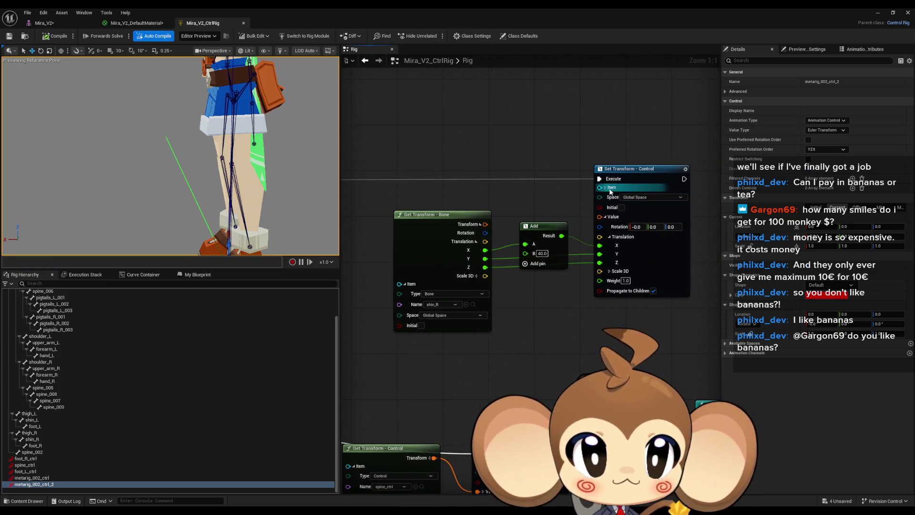
Point the second Set Transform at metarig_002_ctrl_2, switch the Get Transform bone to shin_L, and compile
click(605, 187)
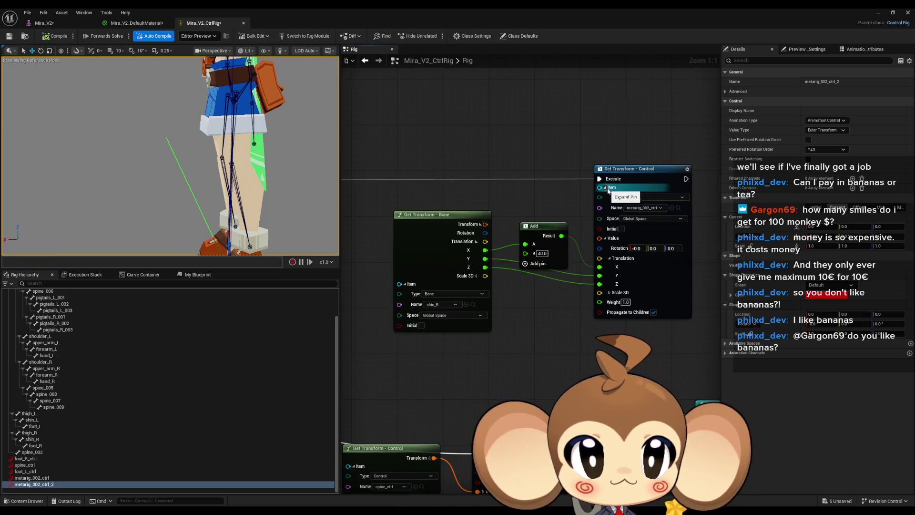
click(672, 208)
click(441, 305)
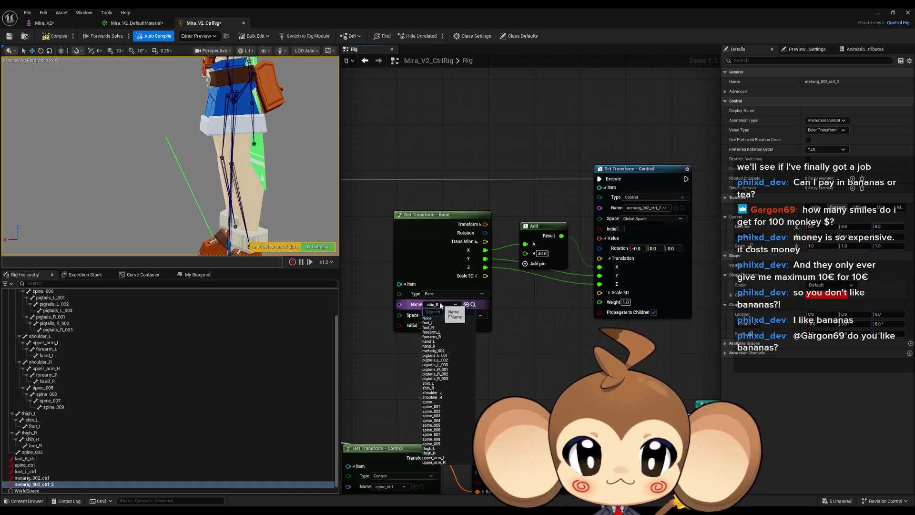
text(shin_l)
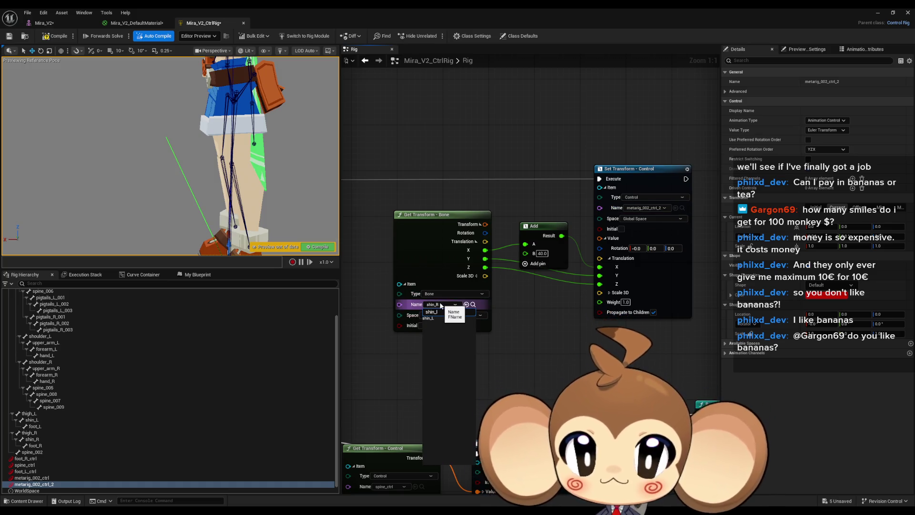
click(445, 319)
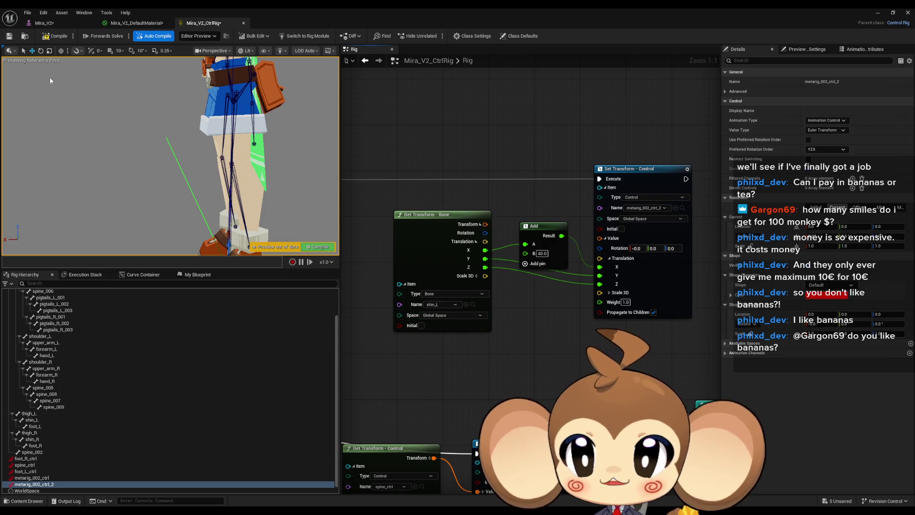
click(50, 39)
Show the control's initial transform values and recompile the rig
scroll(171, 157, down, 5)
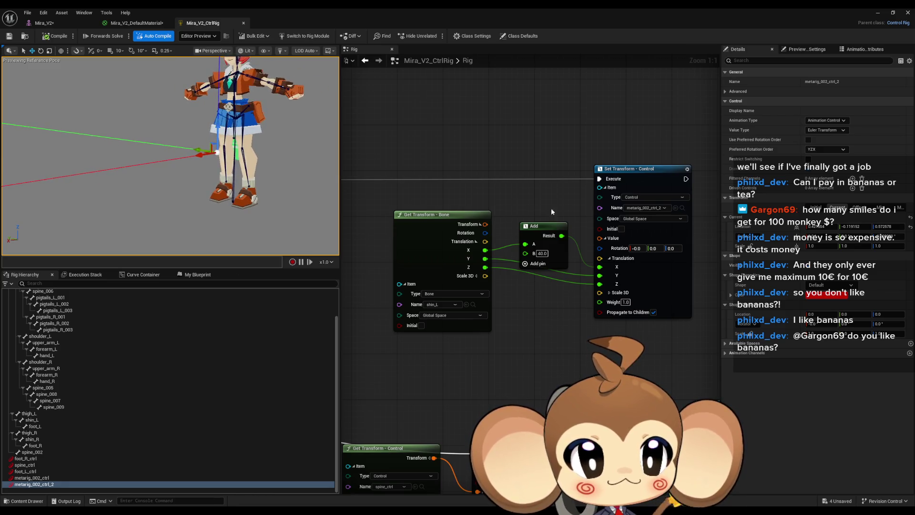
click(816, 208)
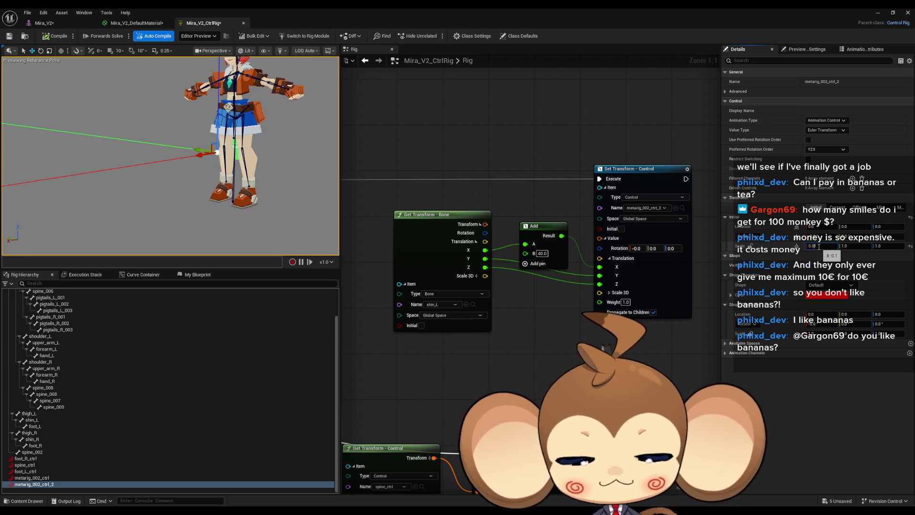
click(56, 39)
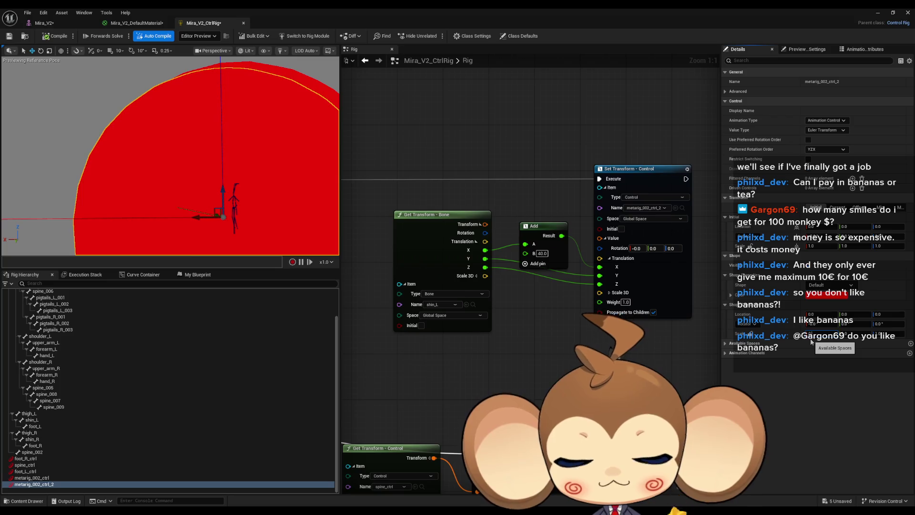
Shrink metarig_002_ctrl and metarig_002_ctrl_2 to a 0.01 shape scale as small red markers
key(Return)
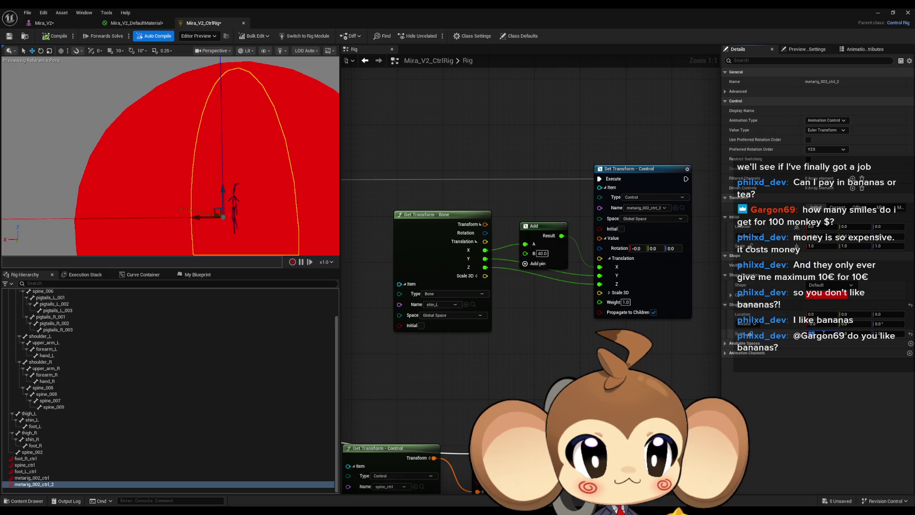
drag(827, 334, 761, 334)
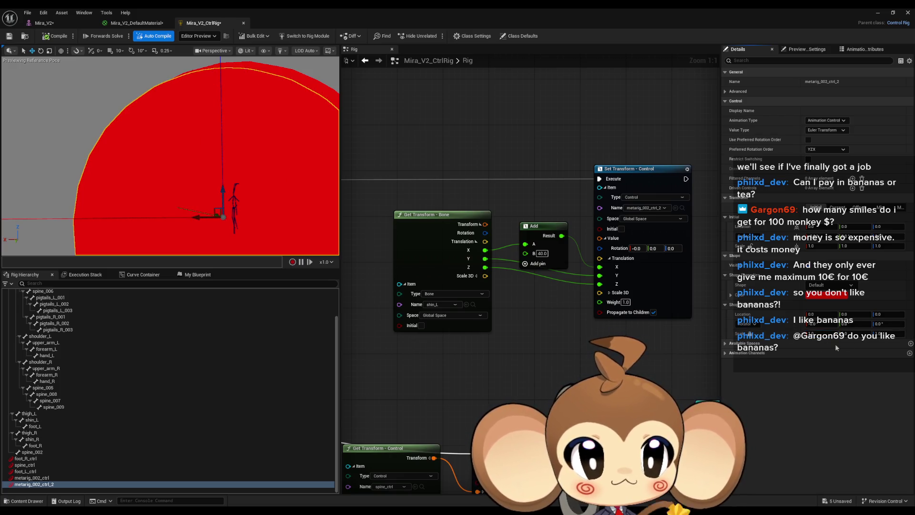
key(Return)
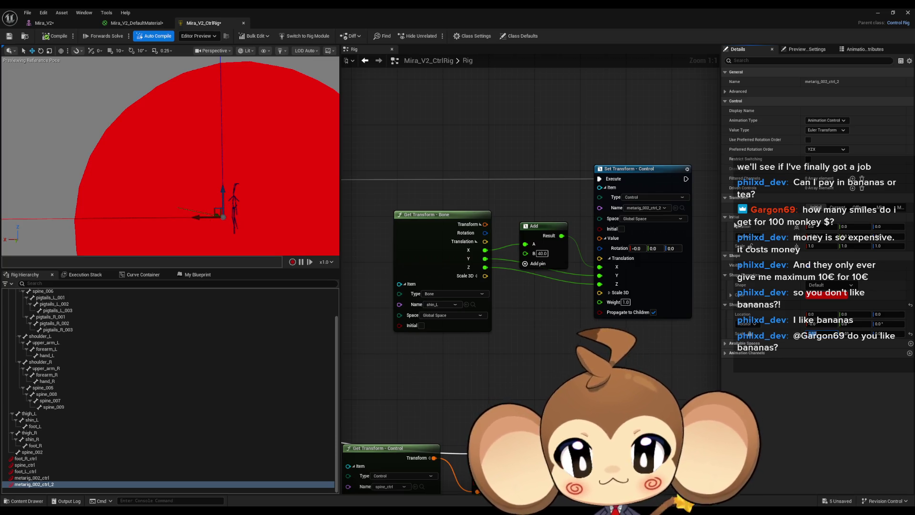
mouse_move(171, 157)
mouse_down()
mouse_move(181, 162)
mouse_move(181, 186)
mouse_up()
key(f)
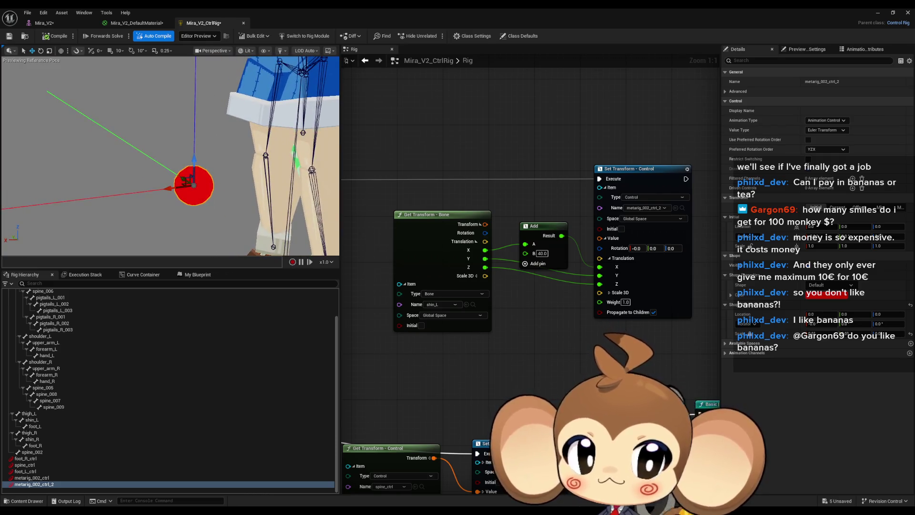
click(31, 477)
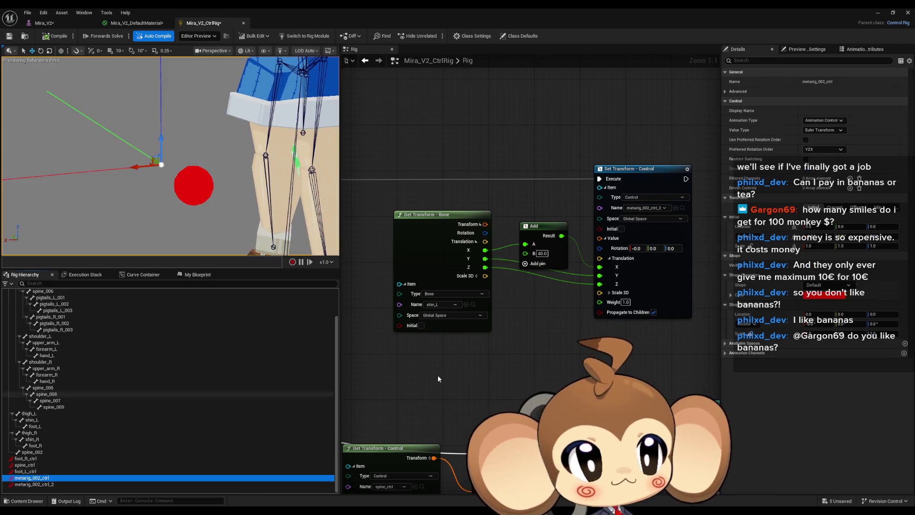
drag(813, 333, 831, 336)
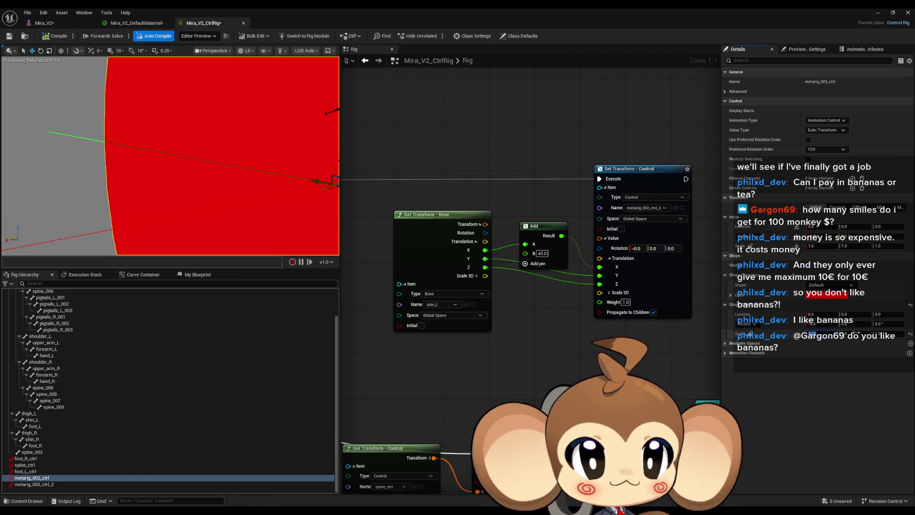
key(Return)
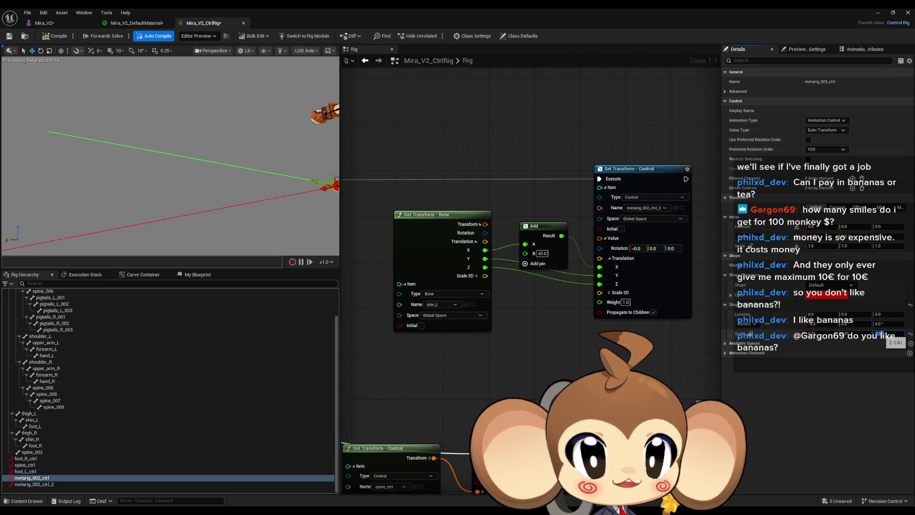
mouse_move(169, 156)
mouse_down()
mouse_move(248, 159)
mouse_move(184, 157)
mouse_up()
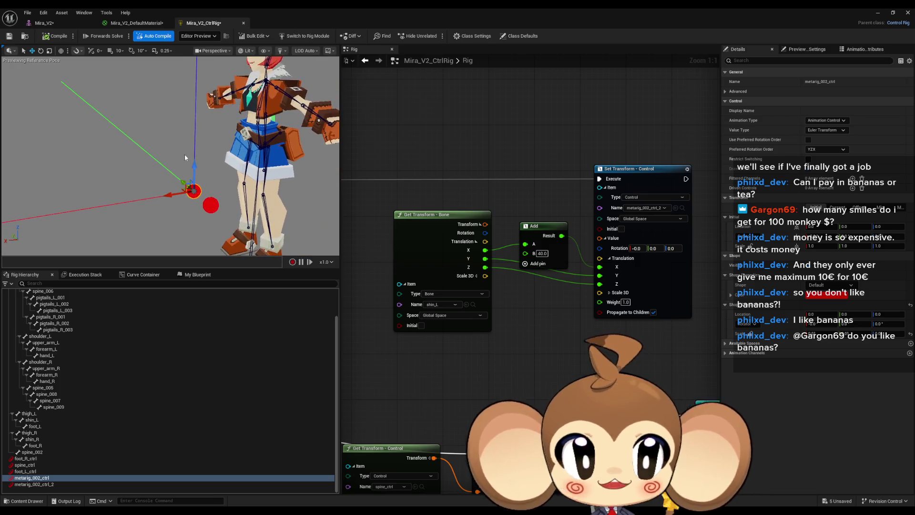
Enlarge foot_L_ctrl's circle by setting its shape scale X to 0.02
click(29, 472)
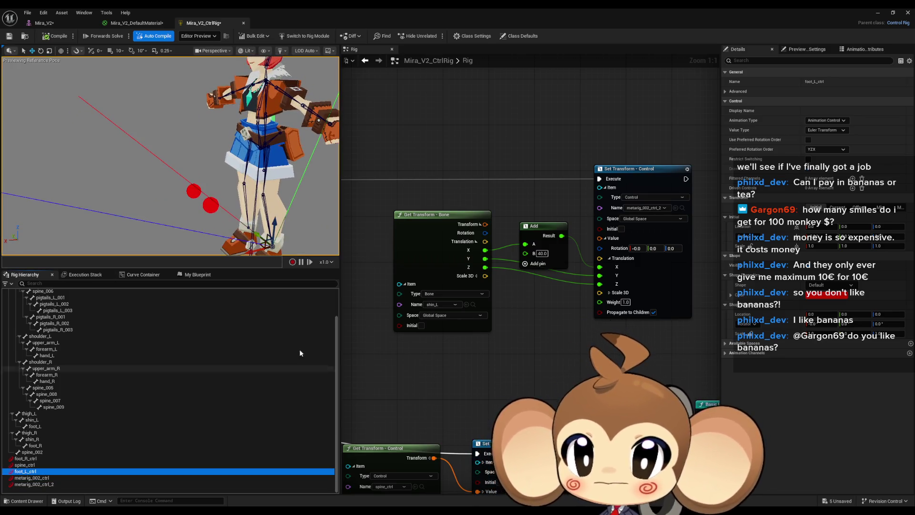
click(751, 336)
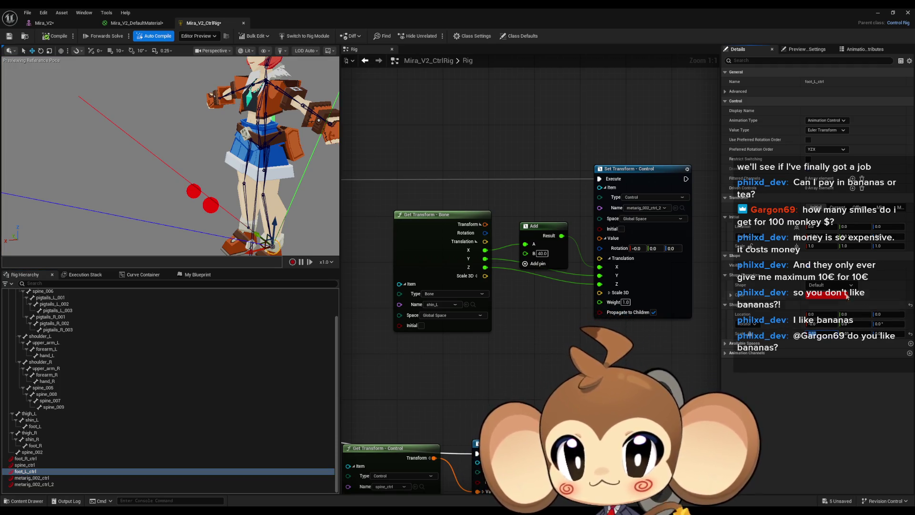
key(f)
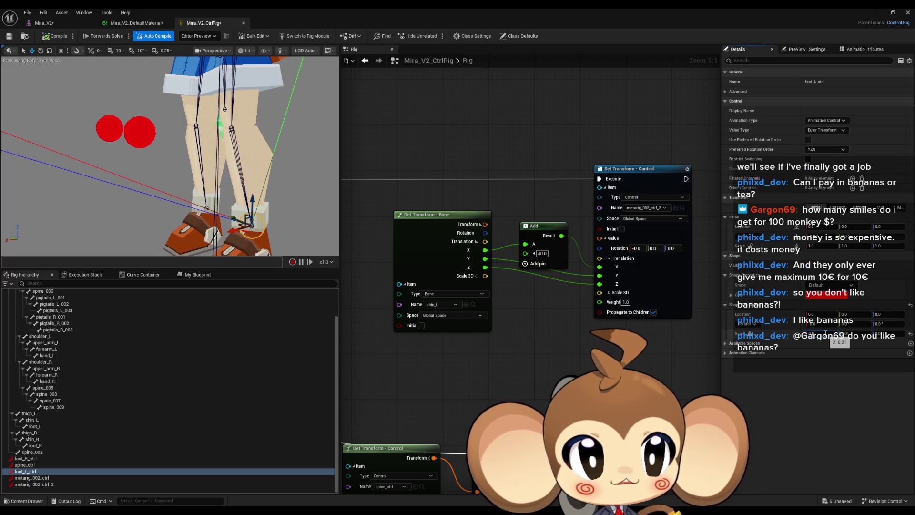
drag(825, 333, 829, 333)
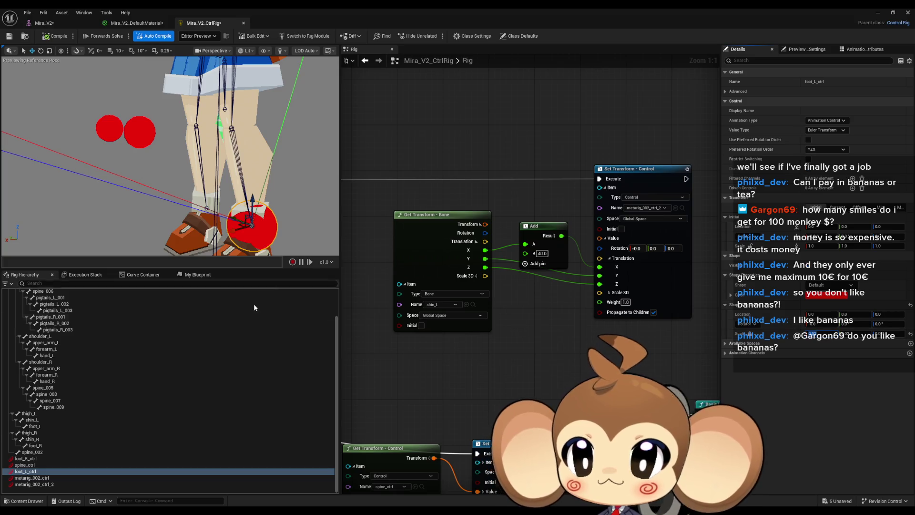
click(119, 464)
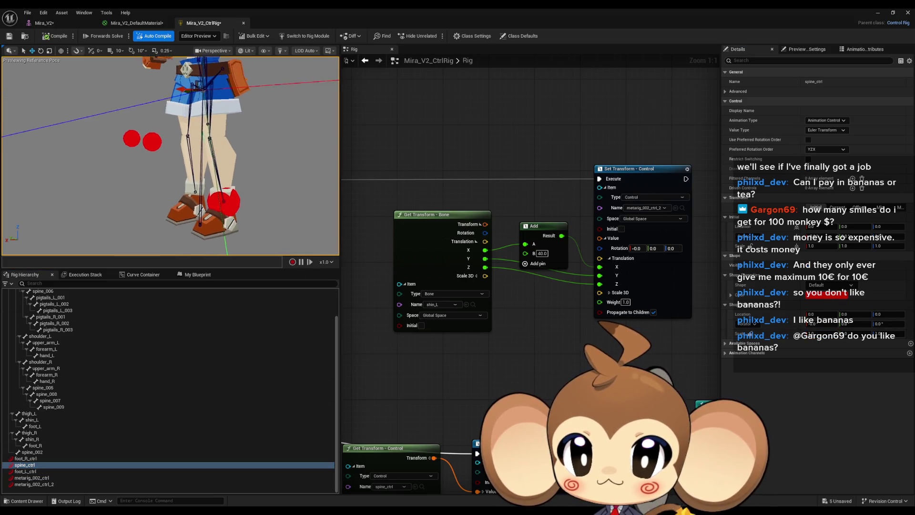
click(34, 471)
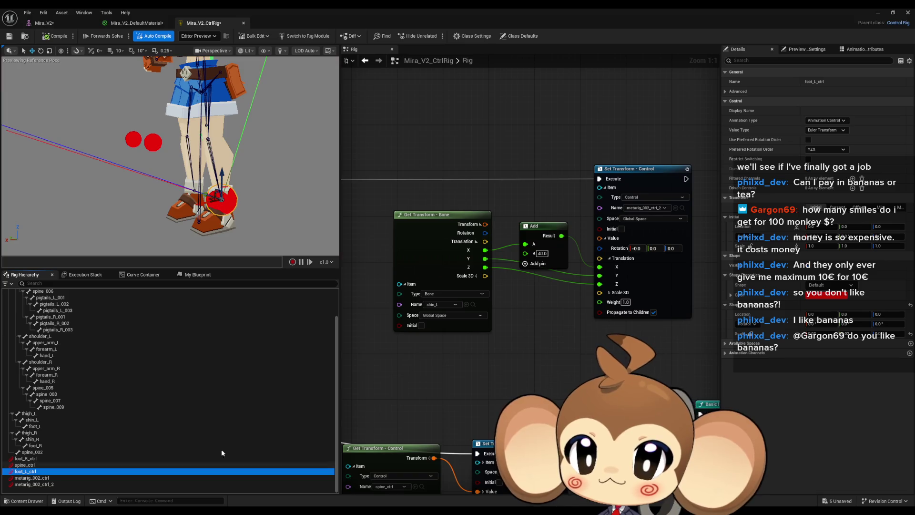
click(827, 285)
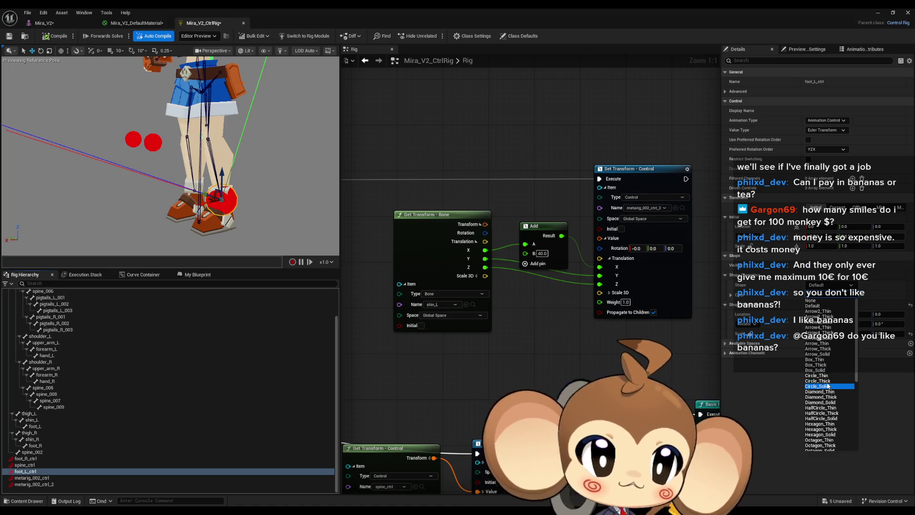
Give foot_L_ctrl the Circle_Thick shape and roll its shape transform so the ring lies flat
click(826, 381)
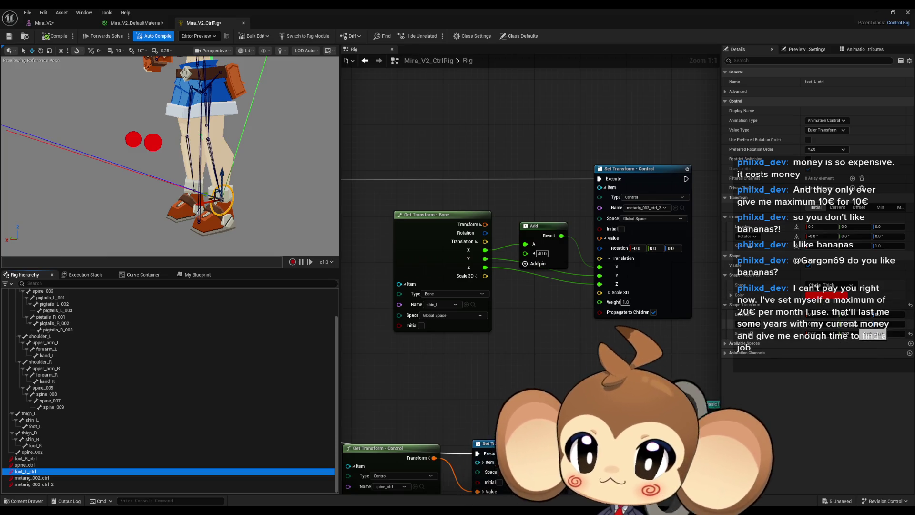
click(816, 324)
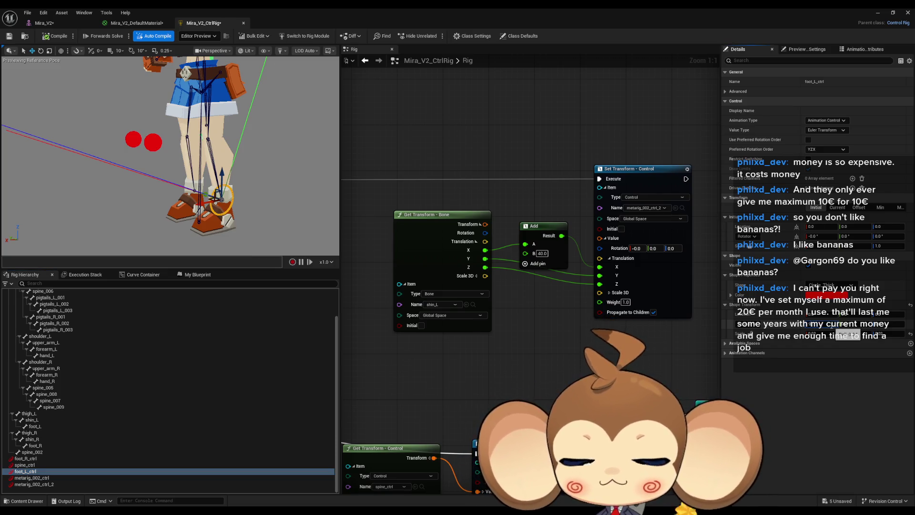
scroll(261, 220, up, 5)
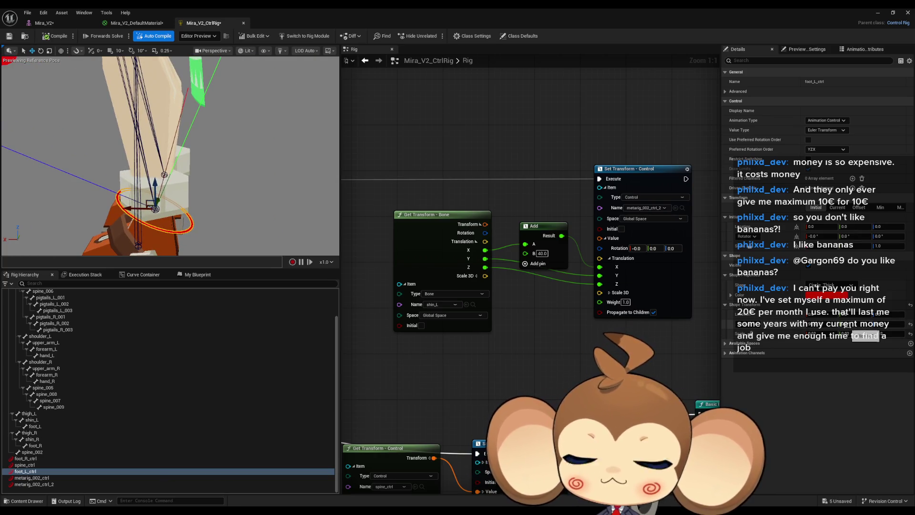
click(887, 324)
drag(887, 324, 910, 324)
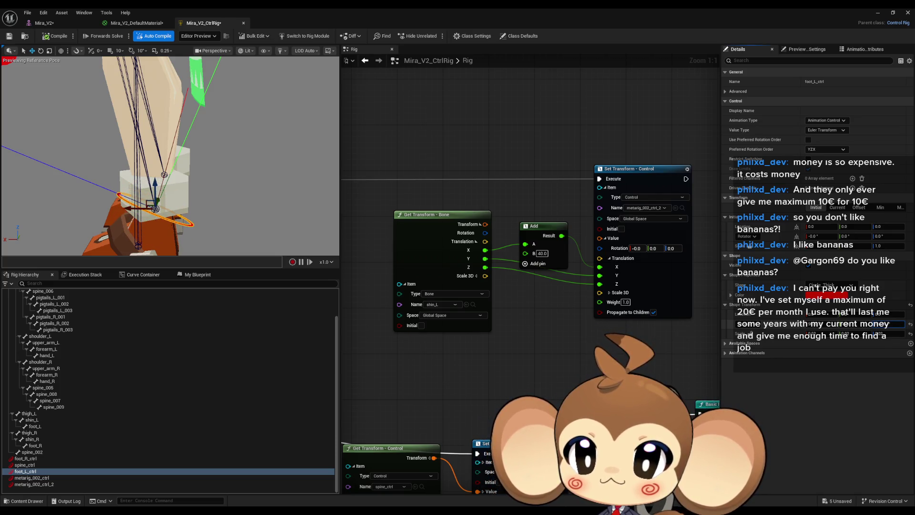
click(221, 202)
key(ctrl+z)
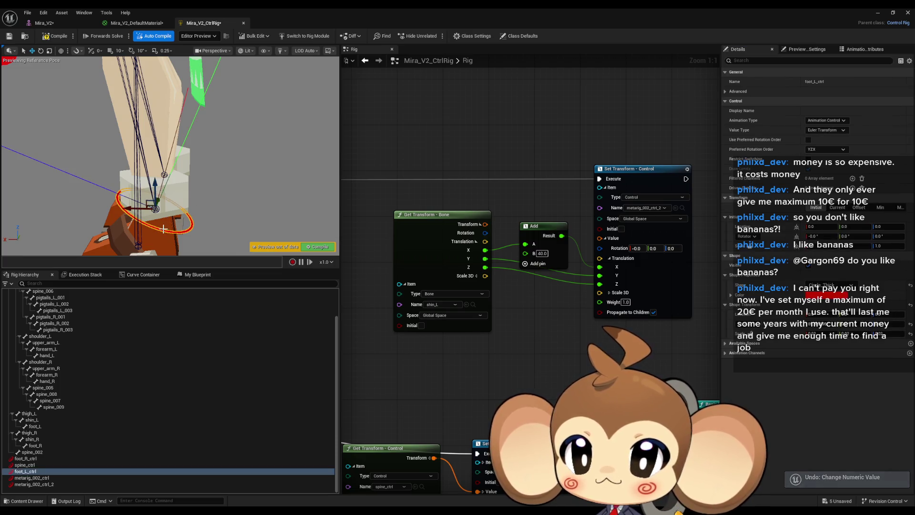
click(164, 229)
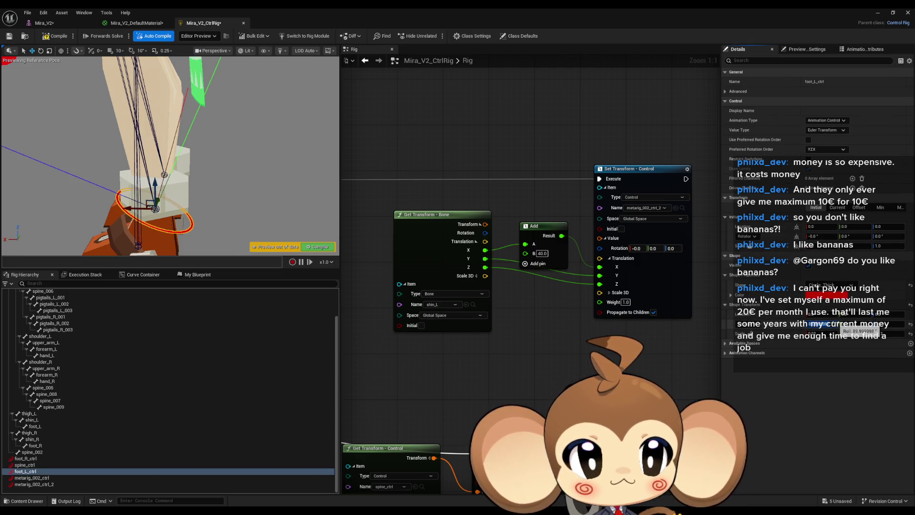
drag(824, 324, 791, 324)
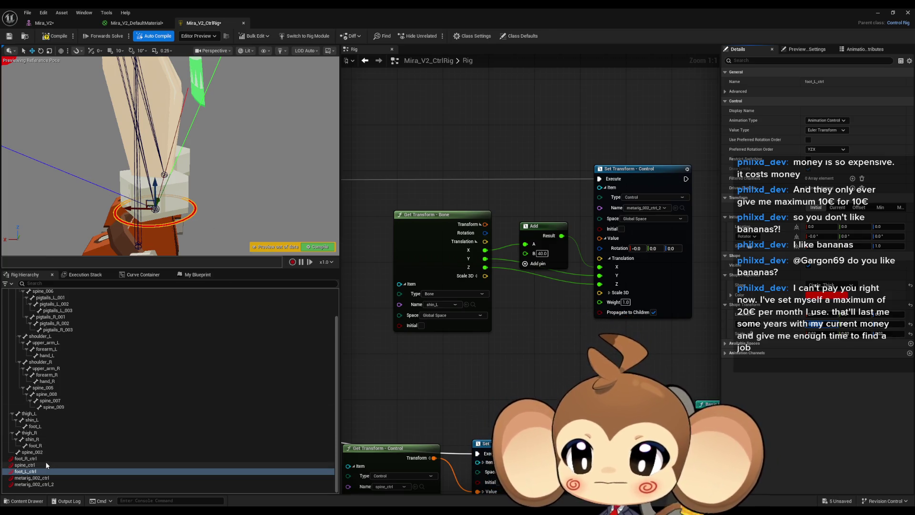
Set foot_R_ctrl's shape to Circle_Thick with 0.02 in each shape scale field
click(25, 457)
click(817, 291)
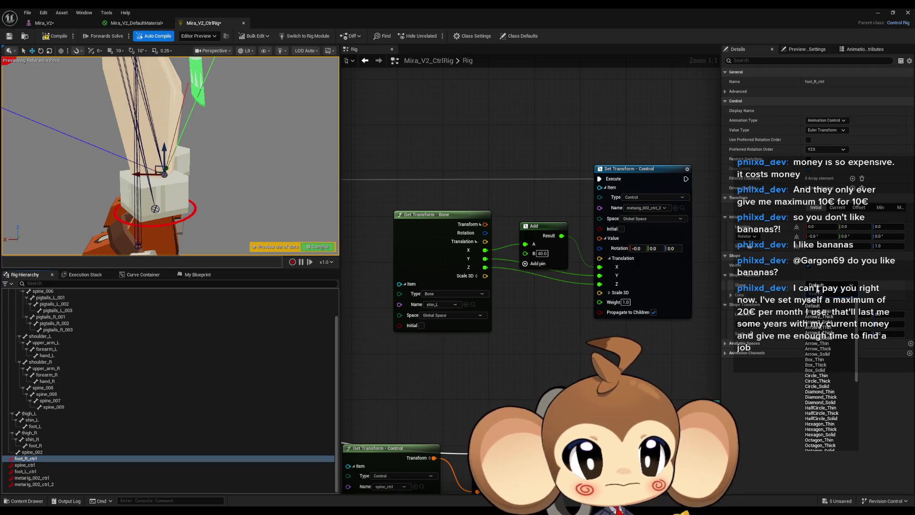
click(828, 379)
click(843, 336)
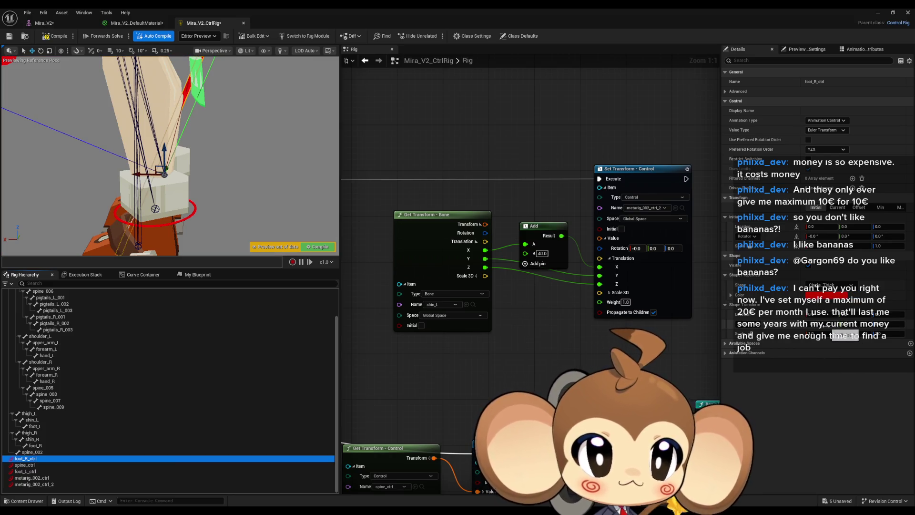
key(Return)
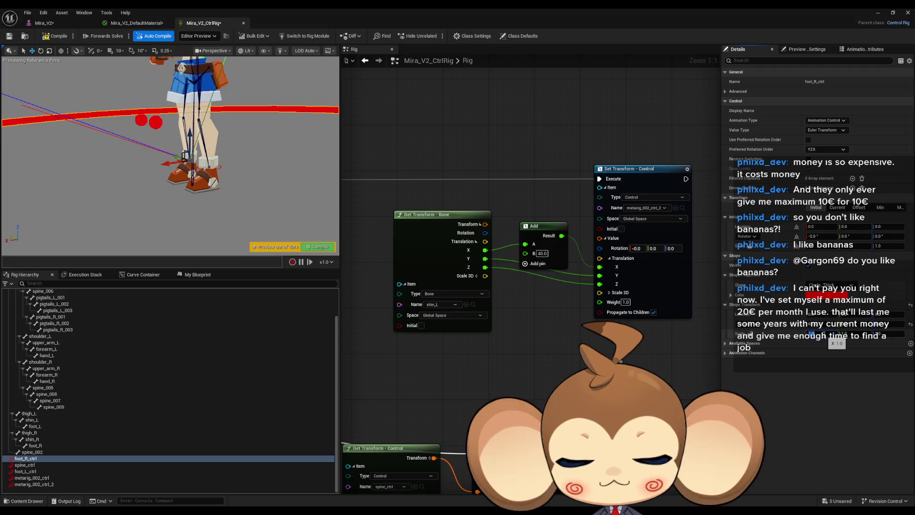
key(Tab)
text(0.02)
key(Tab)
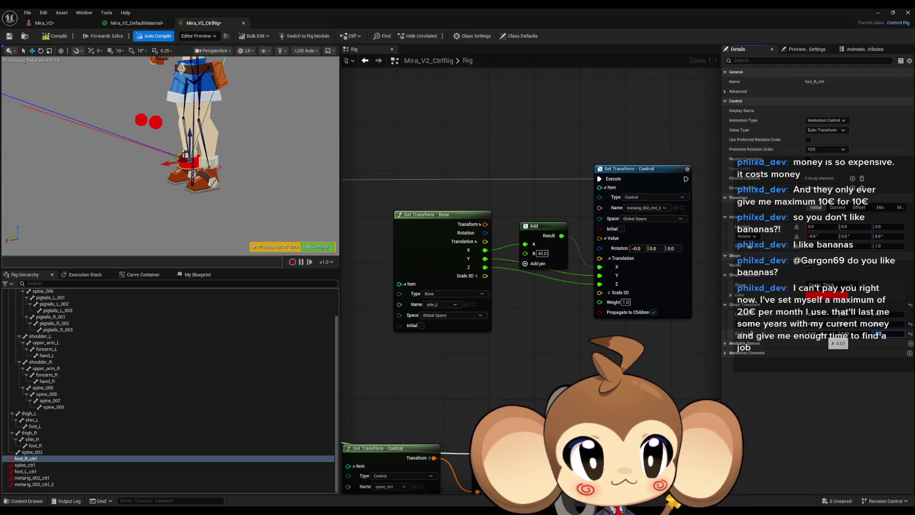
scroll(172, 157, up, 8)
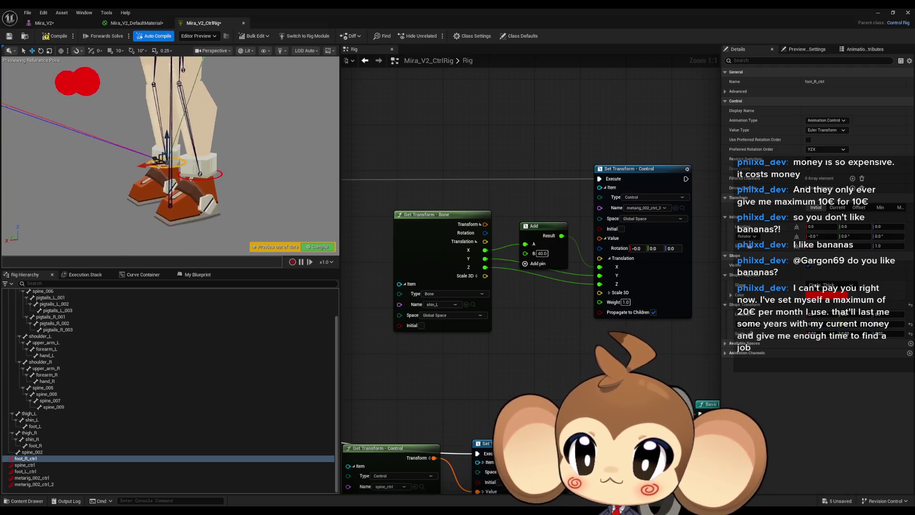
scroll(171, 158, down, 10)
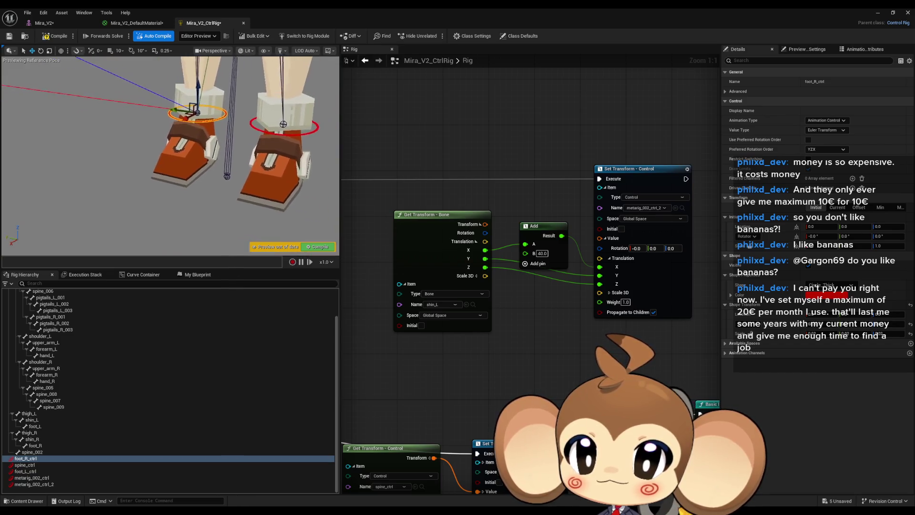
scroll(219, 151, down, 3)
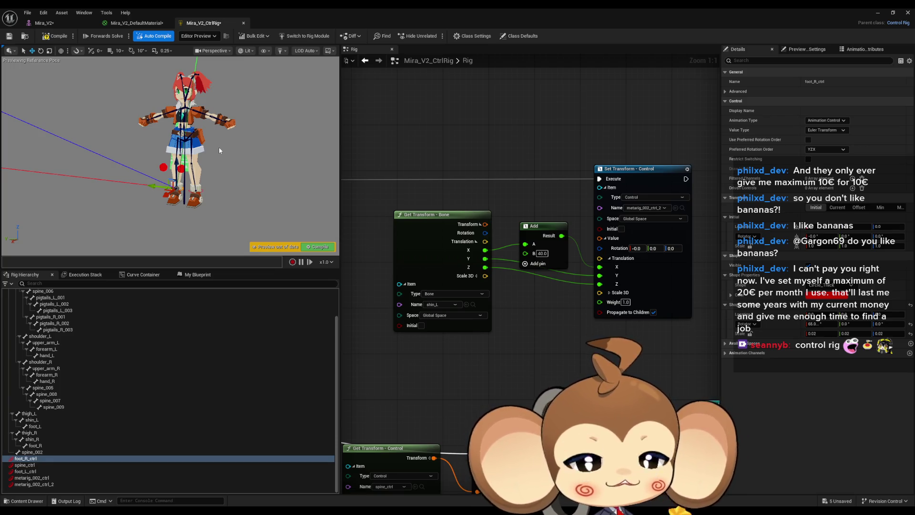
mouse_move(161, 95)
mouse_down()
mouse_move(161, 105)
mouse_move(161, 85)
mouse_up()
mouse_move(220, 163)
mouse_down()
mouse_move(220, 191)
mouse_move(220, 162)
mouse_up()
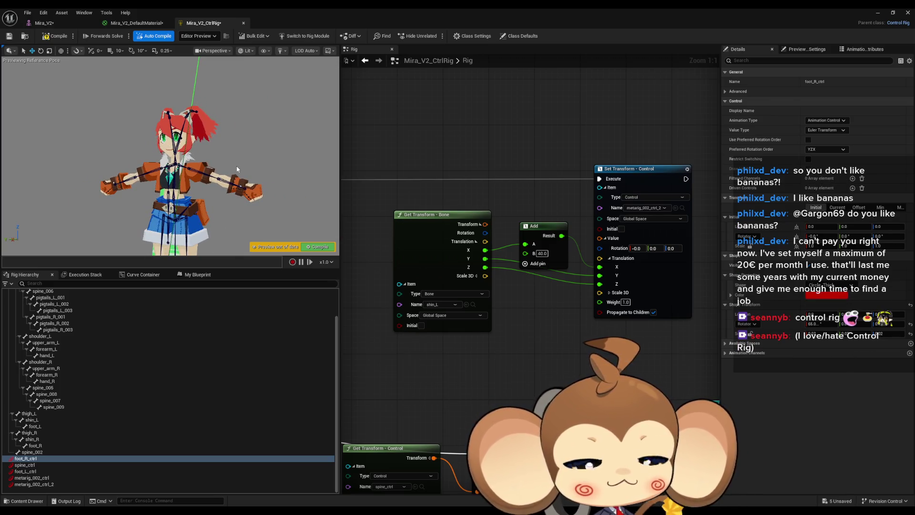
mouse_move(239, 166)
mouse_down()
mouse_move(238, 157)
mouse_move(238, 183)
mouse_up()
mouse_move(182, 153)
mouse_down()
mouse_move(182, 115)
mouse_move(186, 140)
mouse_move(188, 129)
mouse_up()
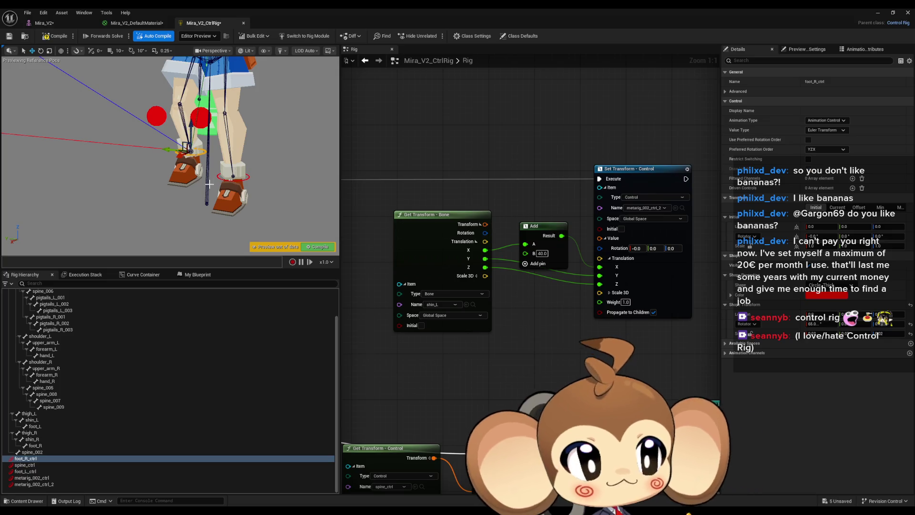
scroll(235, 164, up, 5)
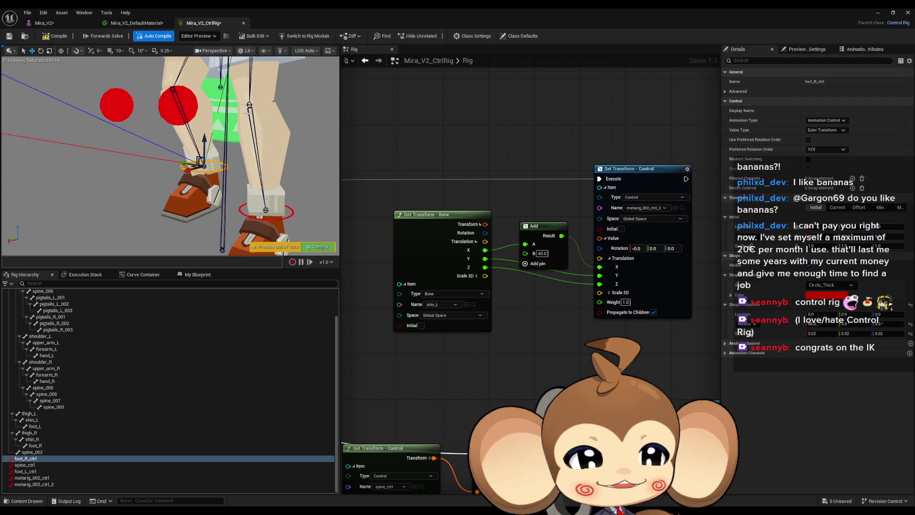
drag(225, 153, 229, 150)
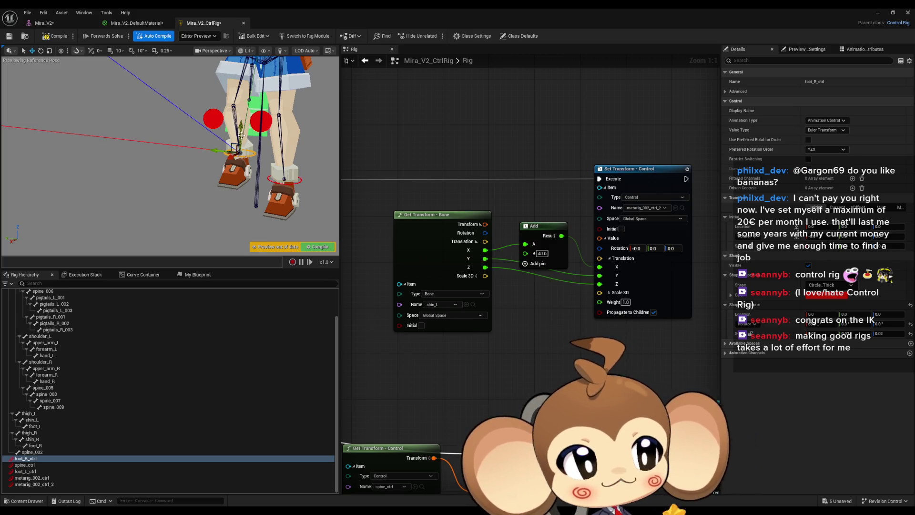
mouse_move(241, 171)
mouse_down()
mouse_move(255, 204)
mouse_move(217, 250)
mouse_up()
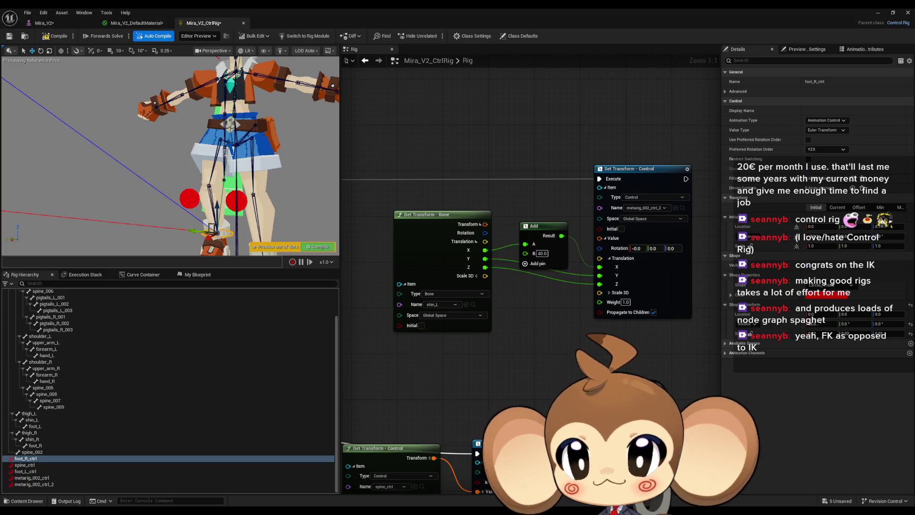
drag(327, 179, 347, 197)
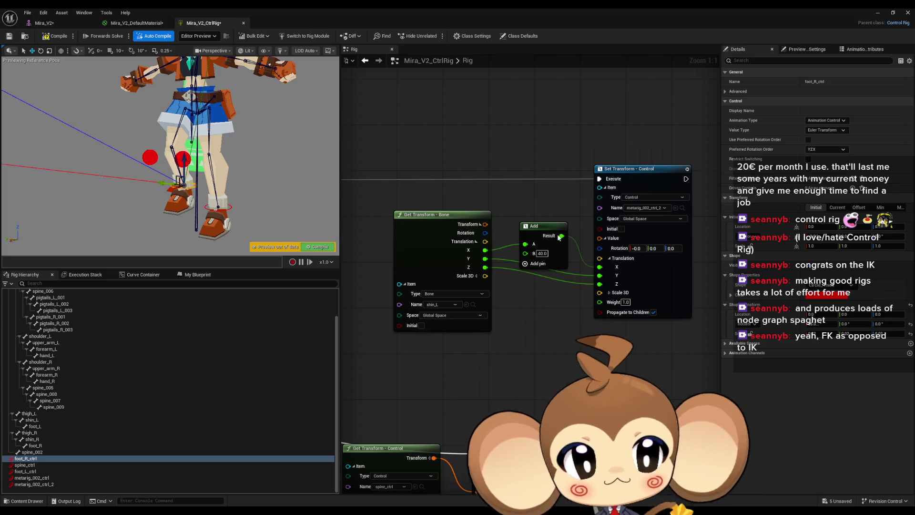
scroll(410, 229, down, 1)
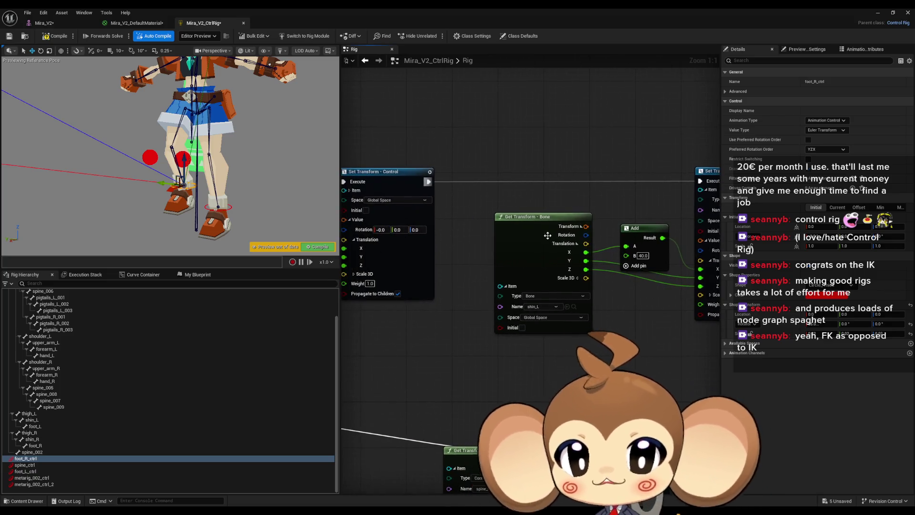
drag(503, 248, 428, 249)
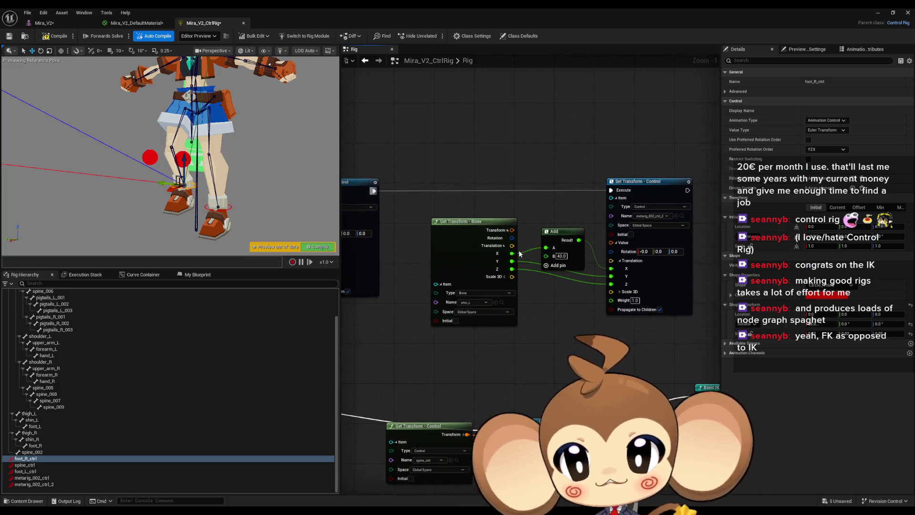
mouse_move(171, 157)
mouse_down()
mouse_move(142, 111)
mouse_move(131, 126)
mouse_move(191, 189)
mouse_up()
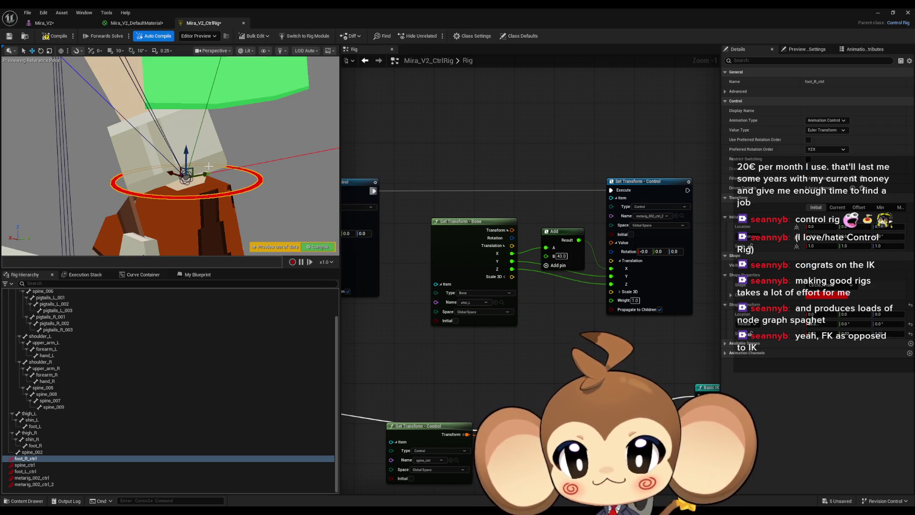
drag(198, 196, 191, 184)
drag(104, 195, 221, 203)
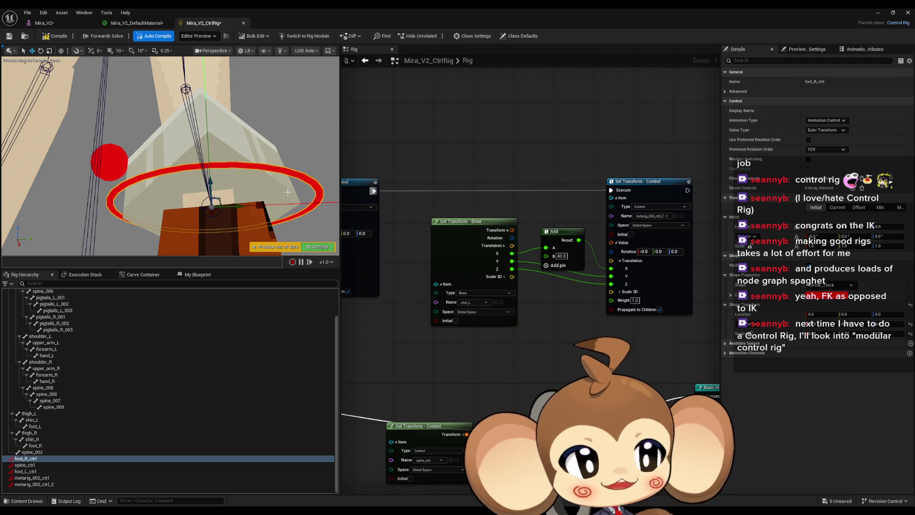
mouse_move(290, 198)
mouse_down()
mouse_move(248, 164)
mouse_move(263, 194)
mouse_up()
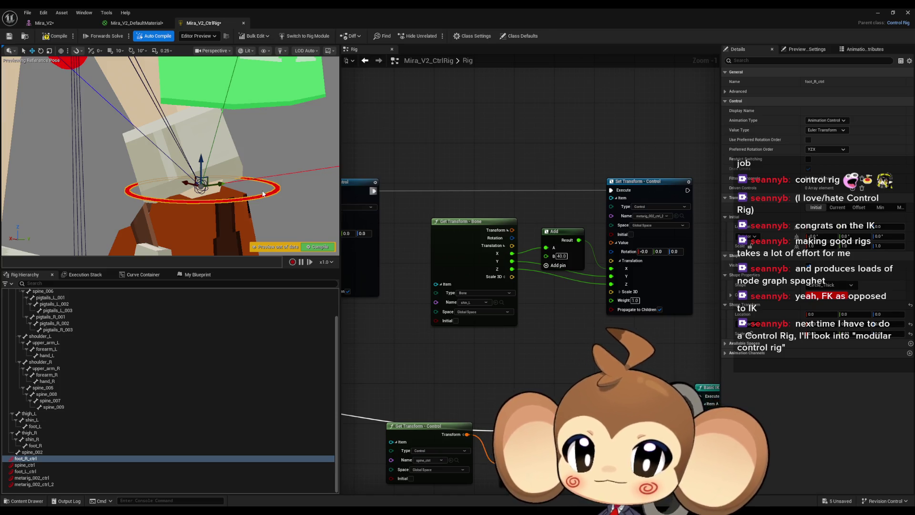
drag(236, 170, 252, 163)
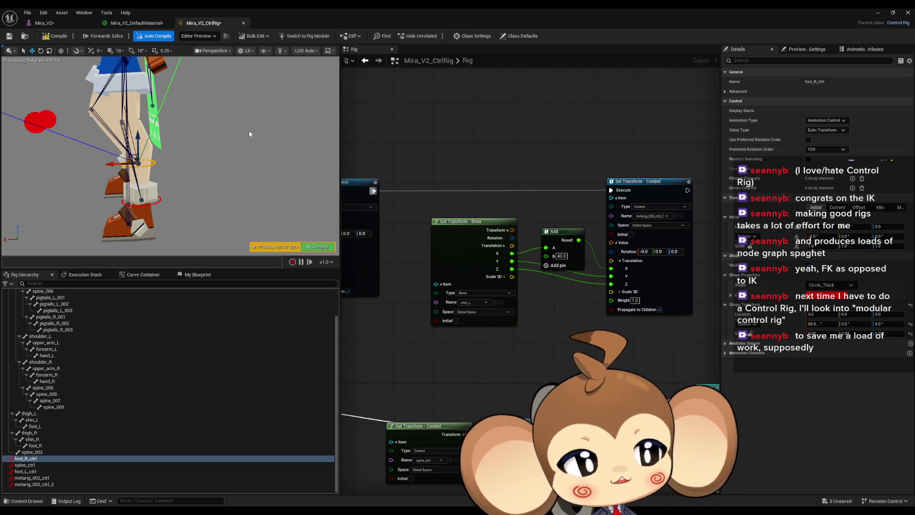
mouse_move(245, 139)
mouse_down()
mouse_move(260, 155)
mouse_move(252, 133)
mouse_up()
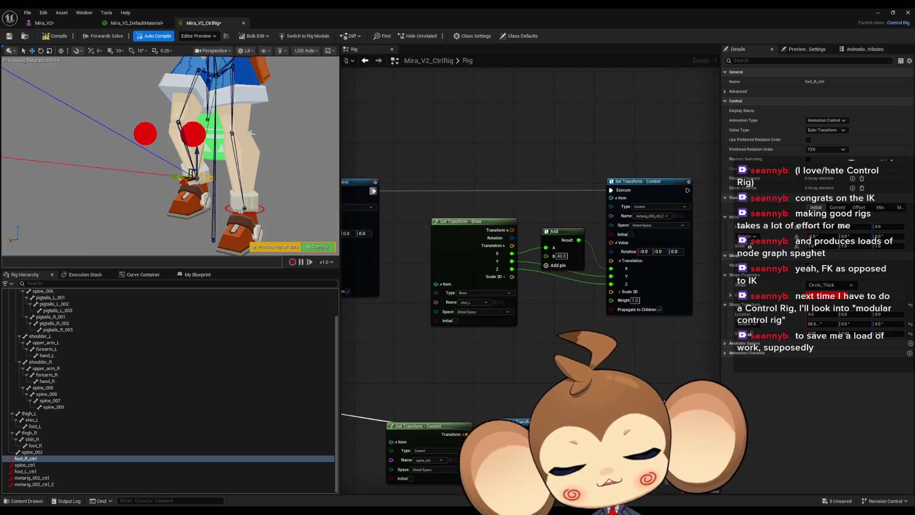
scroll(528, 208, down, 3)
mouse_move(529, 208)
mouse_down()
mouse_move(518, 236)
mouse_move(553, 232)
mouse_move(585, 247)
mouse_move(538, 254)
mouse_up()
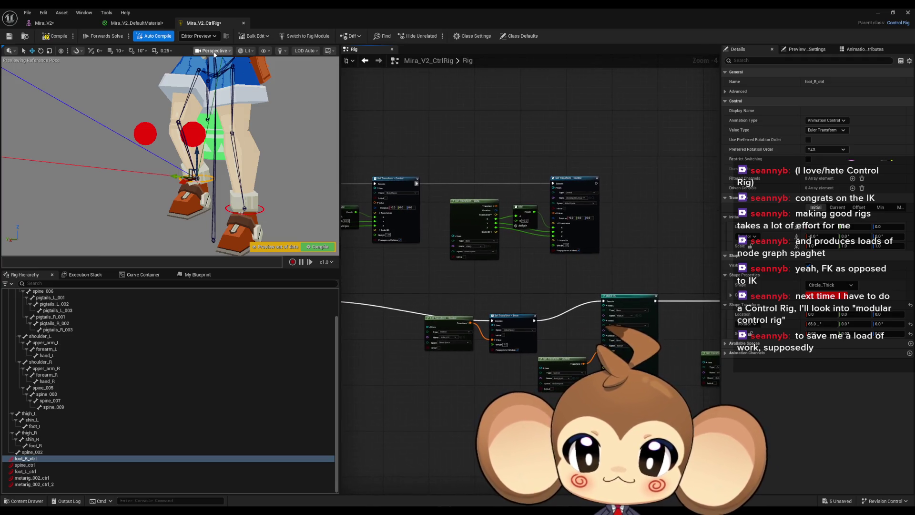
Add a Get Transform - Control node for metarig_002_ctrl beside the right leg's Basic IK node
click(142, 134)
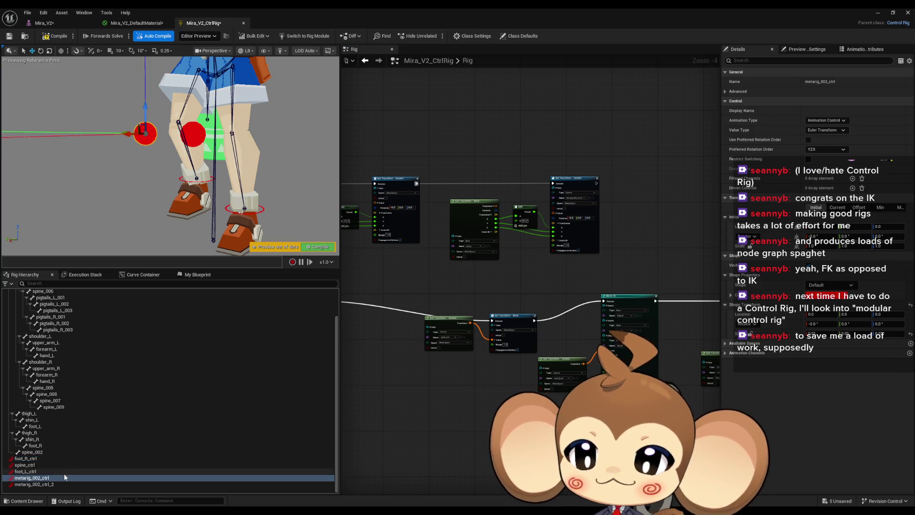
drag(64, 477, 540, 307)
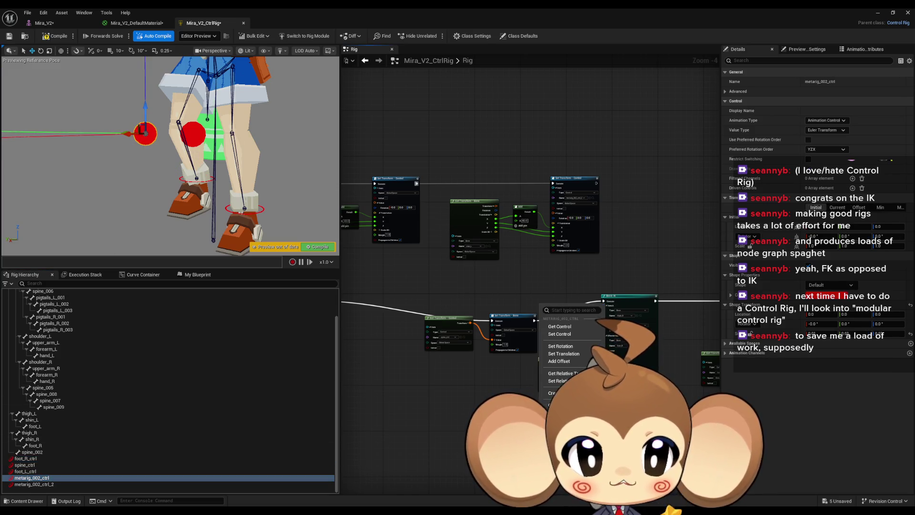
click(560, 326)
scroll(508, 353, up, 4)
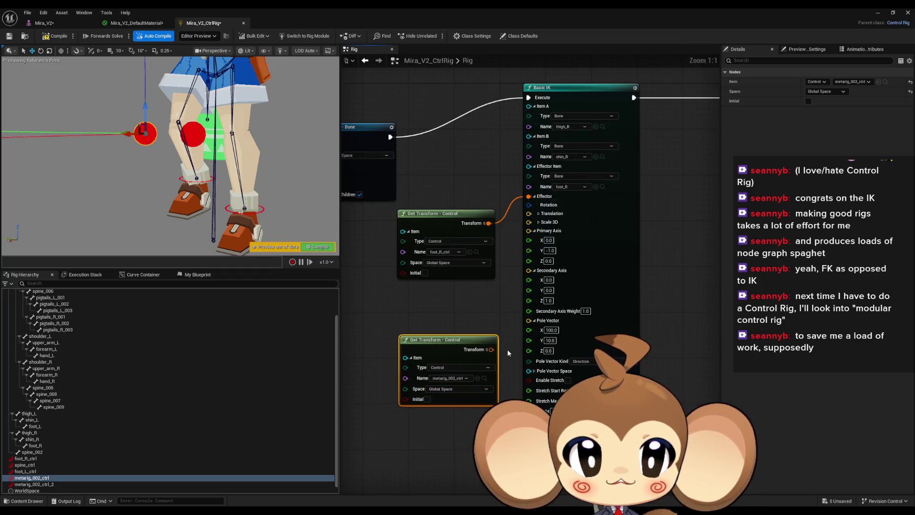
mouse_move(484, 338)
mouse_down()
mouse_move(453, 336)
mouse_move(453, 326)
mouse_up()
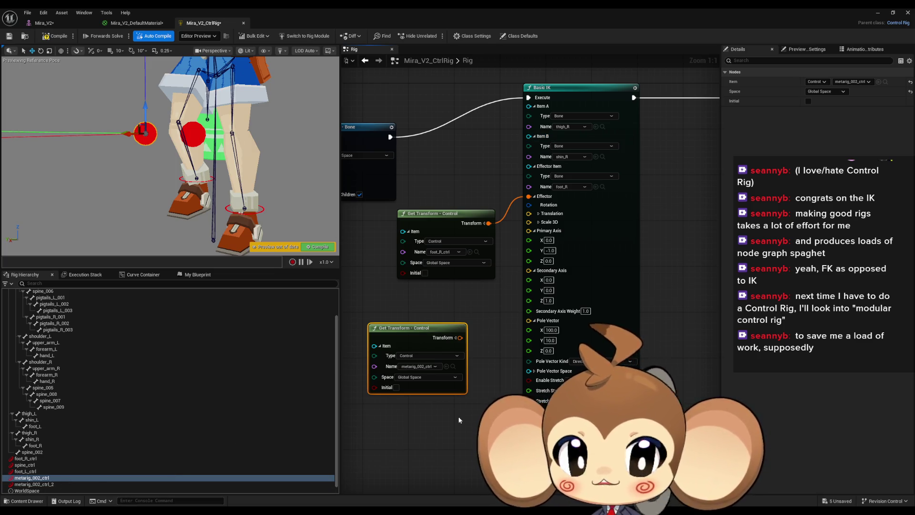
click(456, 337)
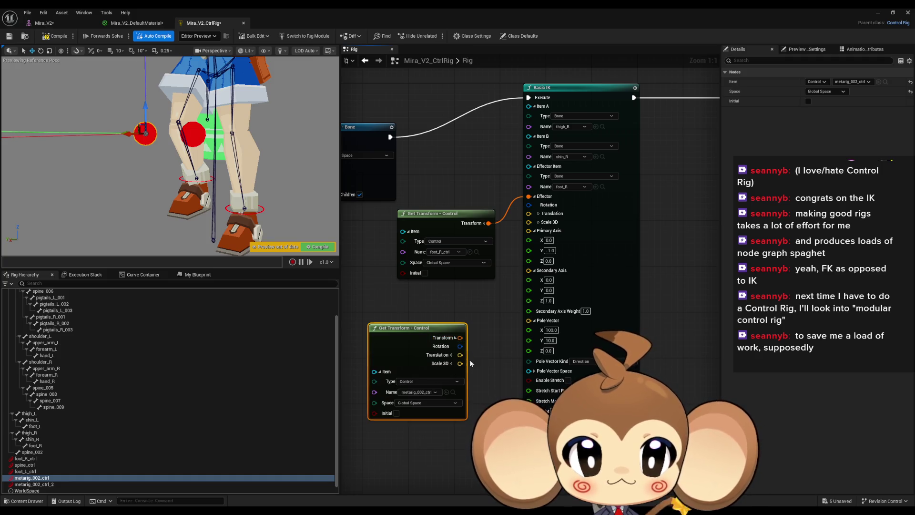
Feed metarig_002_ctrl's translation into the right leg's Pole Vector and metarig_002_ctrl_2's into the left leg's
drag(460, 354, 530, 323)
mouse_move(51, 484)
mouse_down()
mouse_move(675, 264)
mouse_move(690, 302)
mouse_up()
click(649, 316)
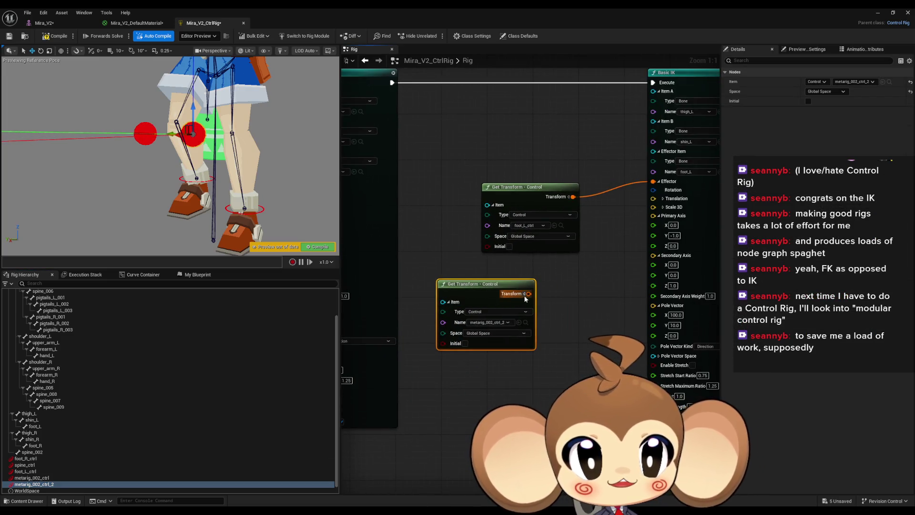
click(449, 302)
click(448, 302)
click(522, 294)
drag(529, 311, 656, 307)
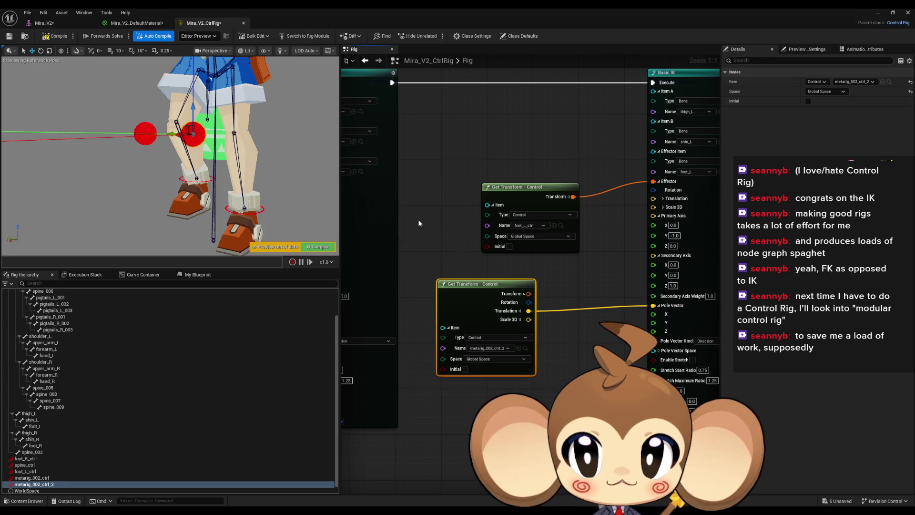
mouse_move(223, 154)
mouse_down()
mouse_move(182, 156)
mouse_move(306, 152)
mouse_move(292, 152)
mouse_up()
scroll(292, 152, down, 2)
Move and rotate foot_L_ctrl in the viewport to test the leg IK, then compile
scroll(242, 124, down, 2)
click(190, 177)
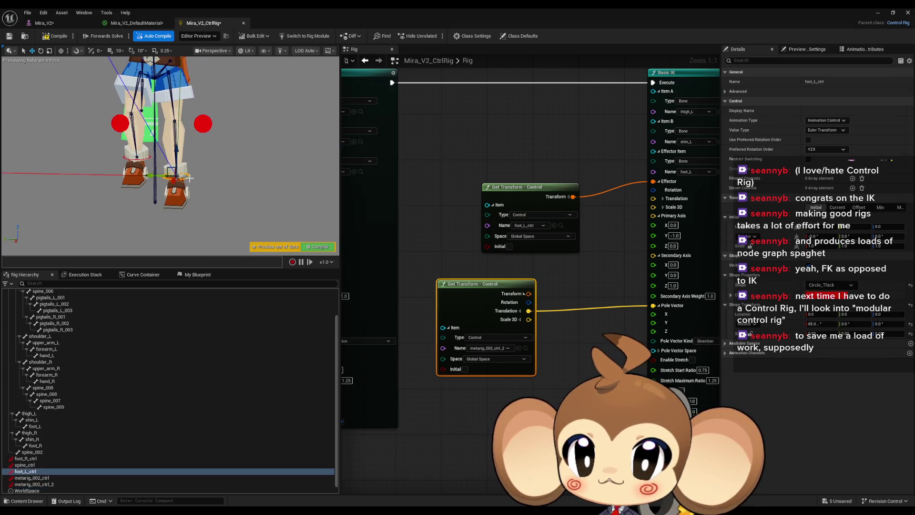
mouse_move(190, 177)
mouse_down()
mouse_move(162, 190)
mouse_move(178, 162)
mouse_move(217, 162)
mouse_move(143, 138)
mouse_move(51, 59)
mouse_up()
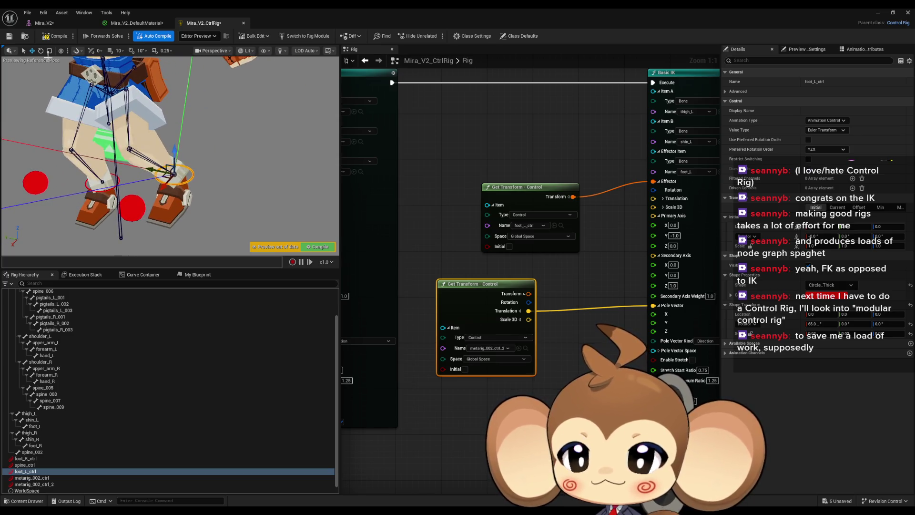
click(41, 51)
drag(212, 180, 195, 191)
mouse_move(177, 139)
mouse_down()
mouse_move(143, 157)
mouse_move(190, 143)
mouse_move(95, 152)
mouse_up()
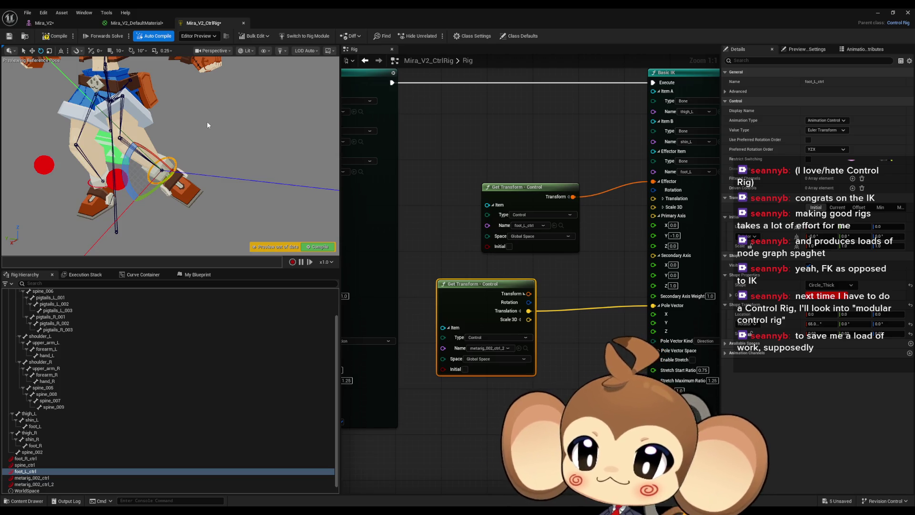
key(ctrl+s)
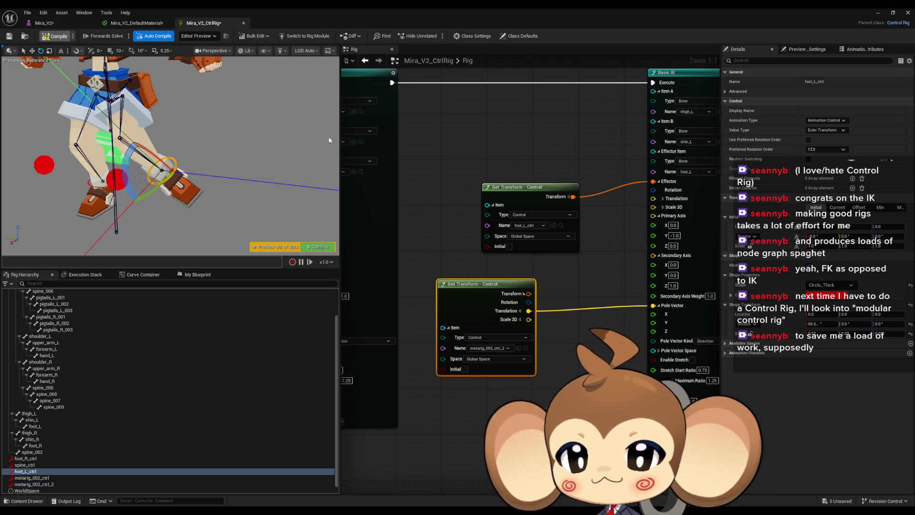
View Mira's full body in the preview, then nudge the pole-vector Get Transform node up and right
drag(269, 174, 269, 205)
mouse_move(152, 157)
mouse_down()
mouse_move(136, 164)
mouse_move(186, 159)
mouse_move(167, 140)
mouse_up()
mouse_move(224, 169)
mouse_down()
mouse_move(200, 167)
mouse_move(225, 170)
mouse_move(222, 178)
mouse_up()
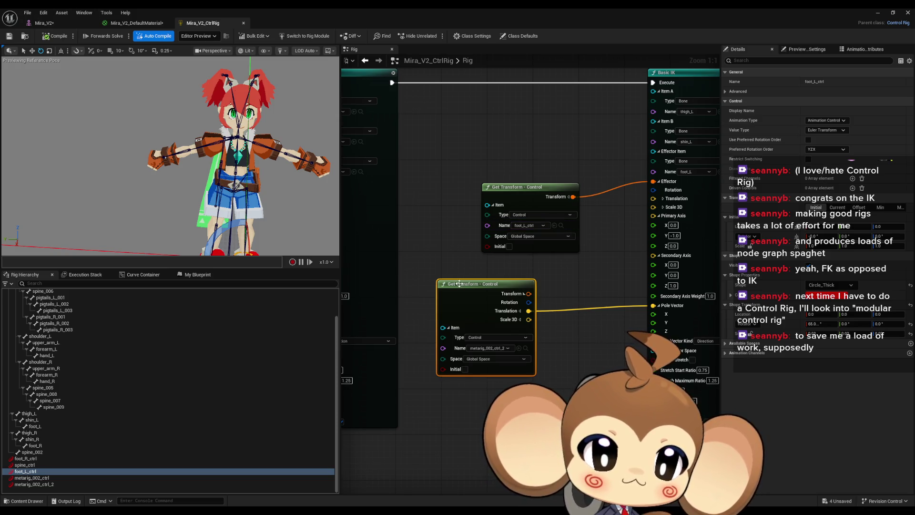
drag(461, 284, 501, 273)
Zoom out the rig graph and minimize the Mira_V2_CtrlRig editor to reveal the Main level editor
click(465, 150)
scroll(462, 190, down, 1)
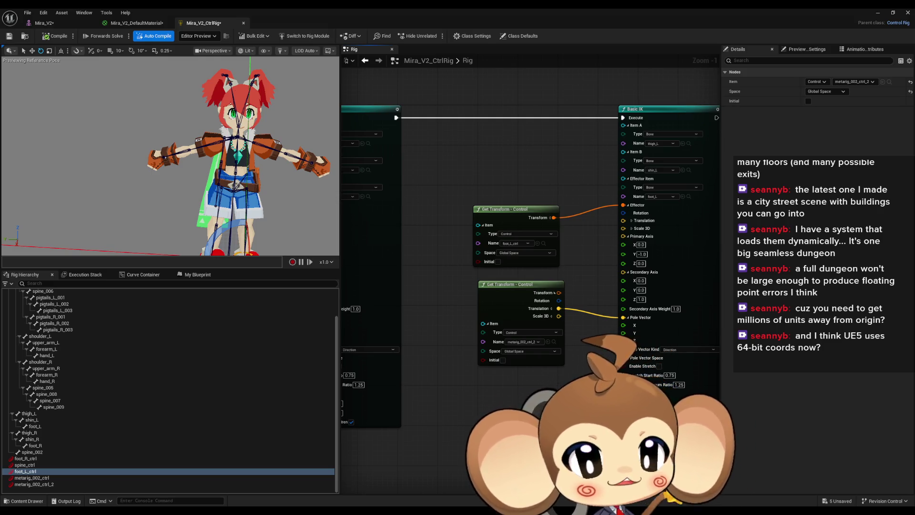
click(877, 12)
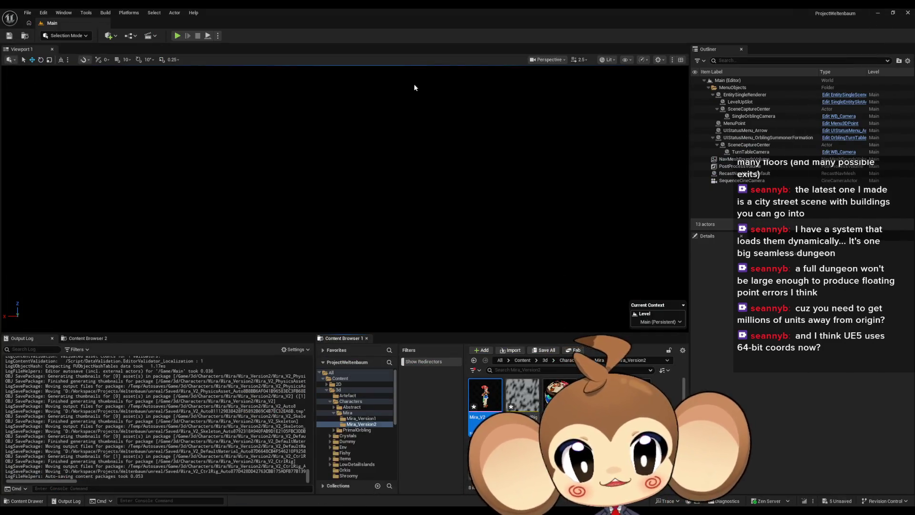
click(176, 36)
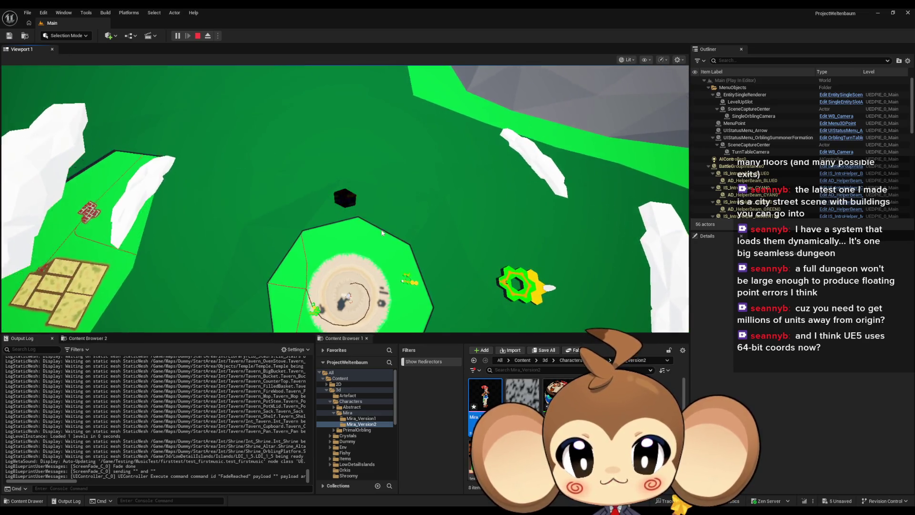
click(383, 284)
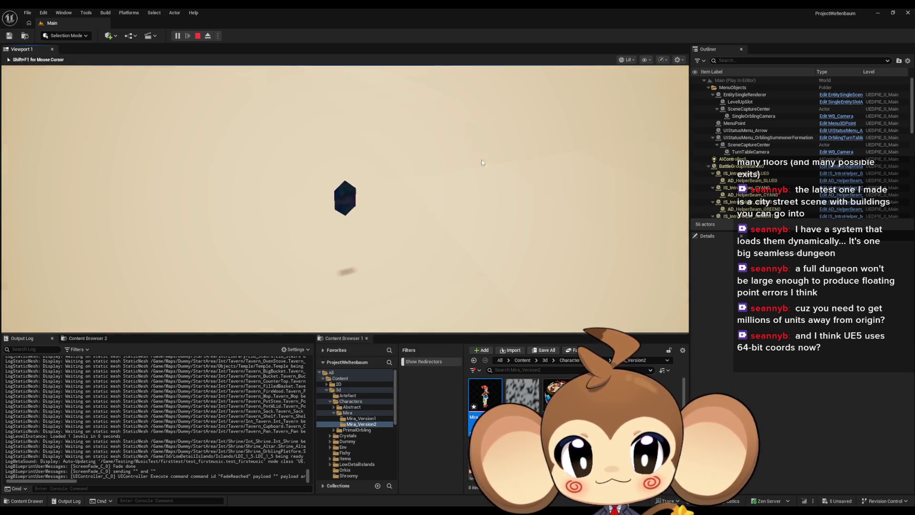
click(198, 36)
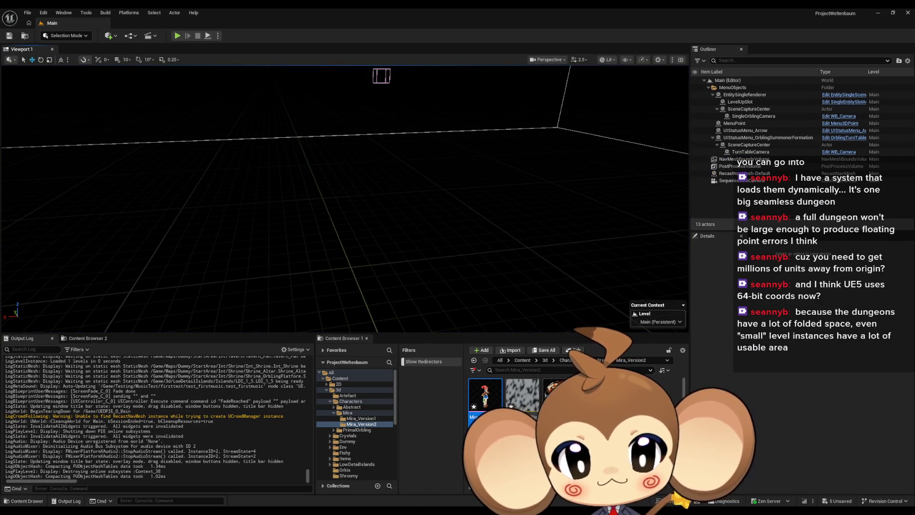
mouse_move(375, 512)
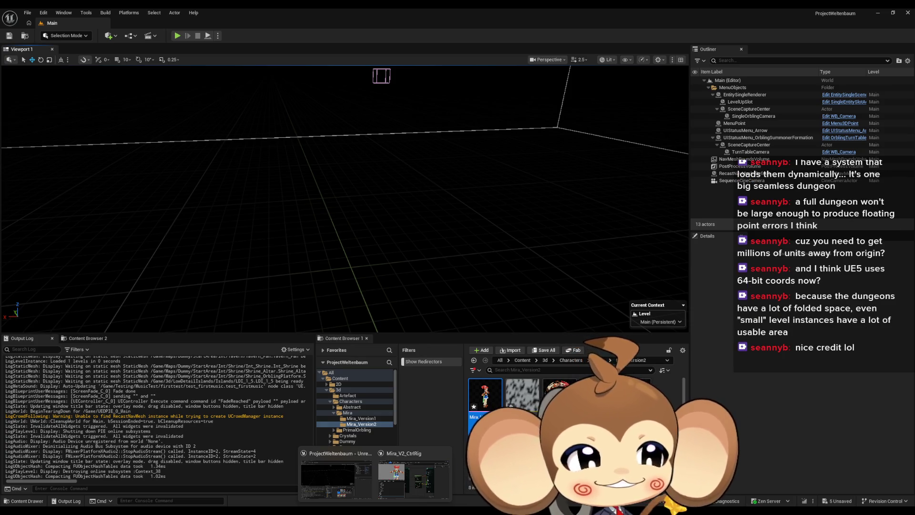
click(178, 36)
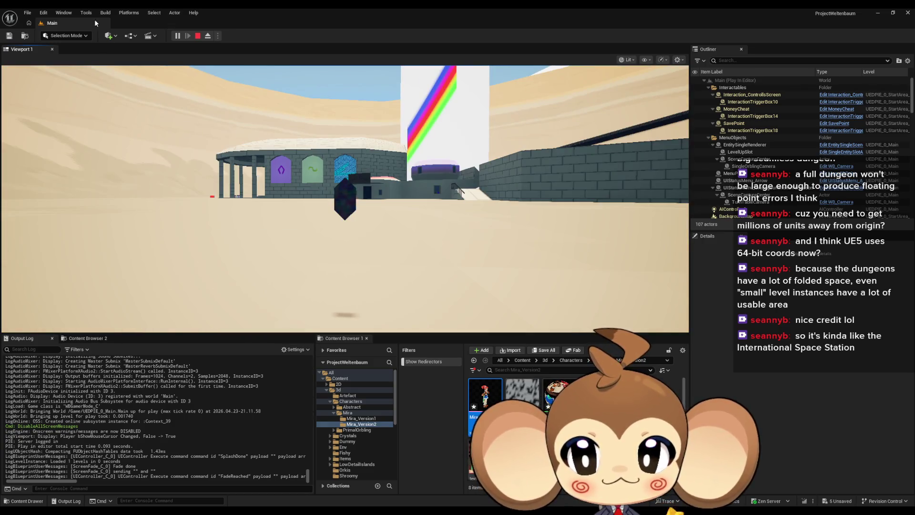
Stop the Play In Editor session to return to the level editor
click(196, 36)
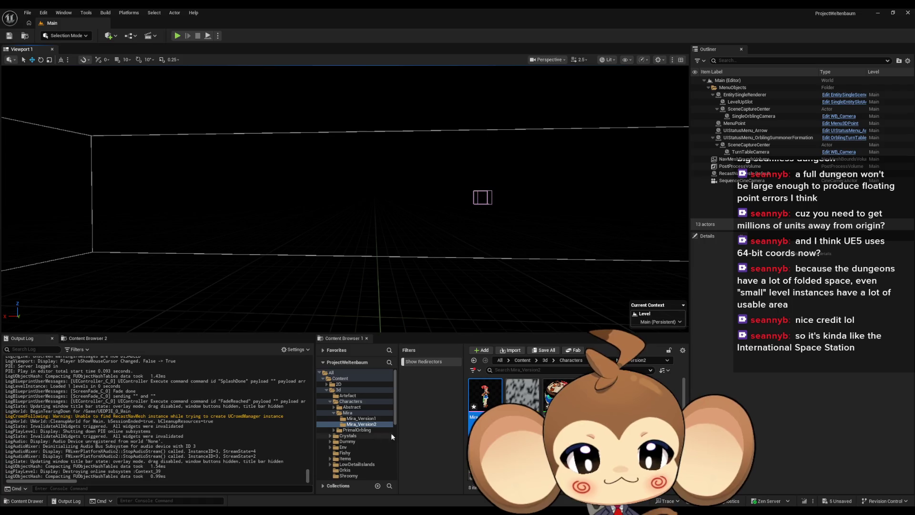
Switch back to the Mira_V2_CtrlRig Control Rig editor
click(412, 493)
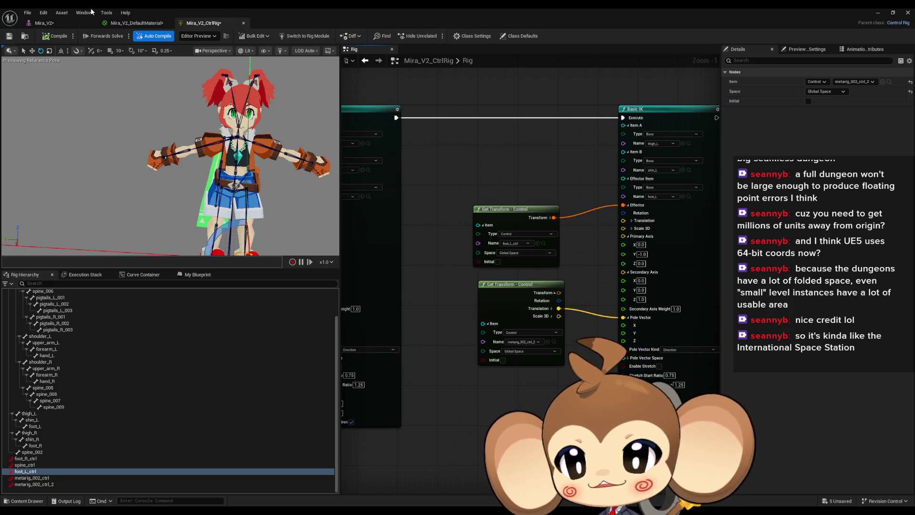
click(44, 13)
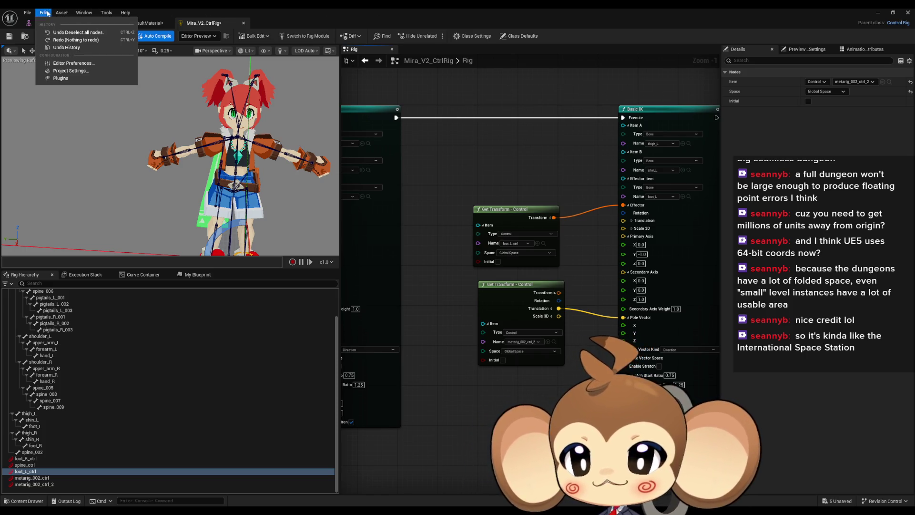
click(69, 71)
text(terminal)
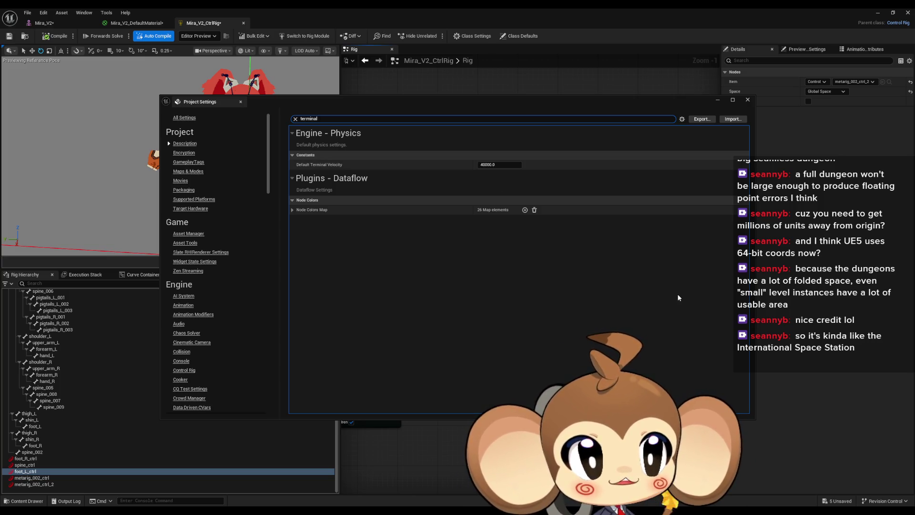
click(748, 103)
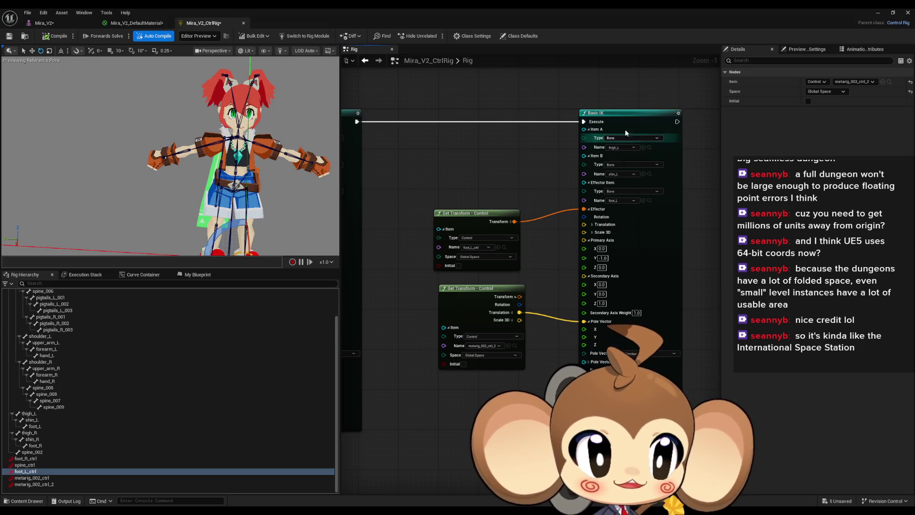
Stack the two leg Get Transform - Control nodes and move them beside Basic IK
scroll(585, 216, down, 1)
drag(536, 286, 540, 275)
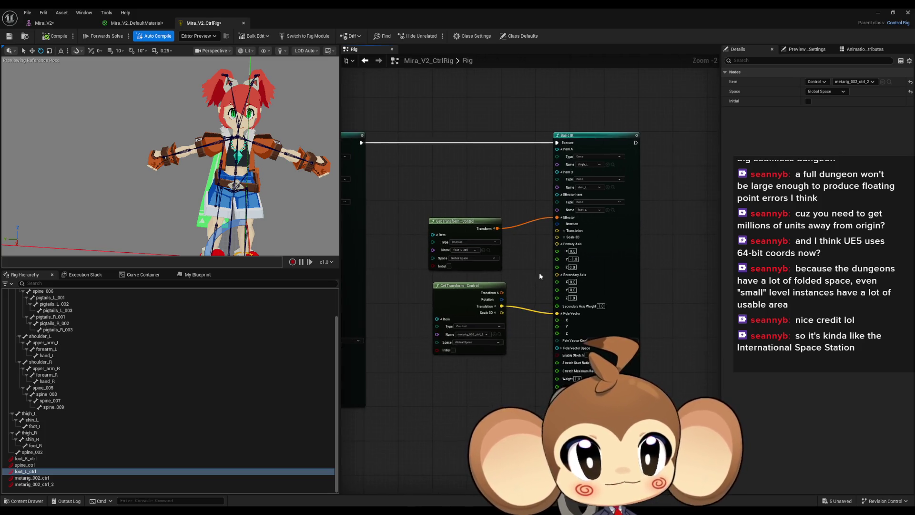
drag(469, 284, 464, 276)
drag(407, 225, 471, 302)
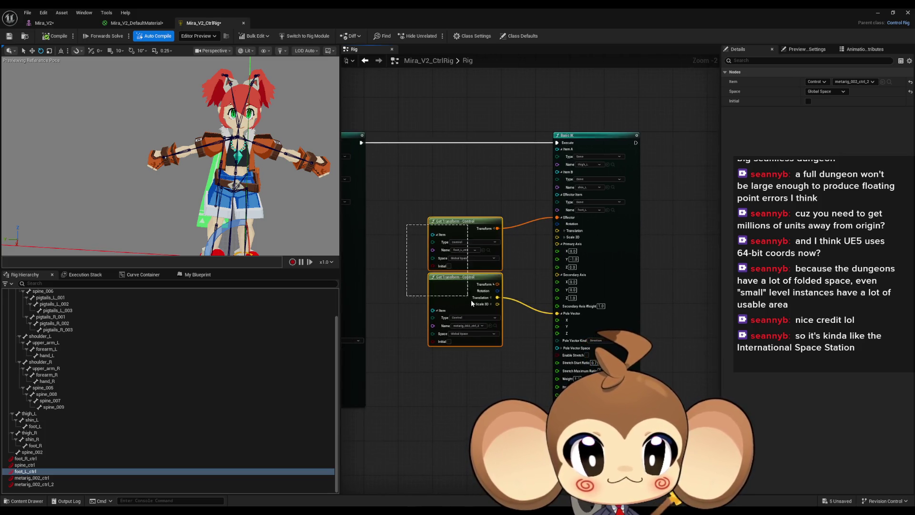
drag(470, 222, 487, 226)
click(484, 201)
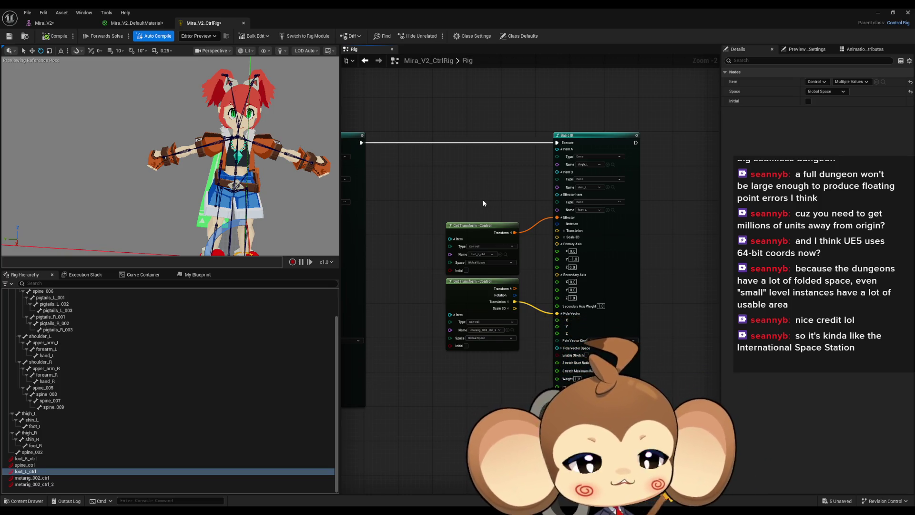
Reposition the spine_ctrl Get Transform node beside its Set Transform - Bone node
mouse_move(675, 177)
mouse_down()
mouse_move(609, 187)
mouse_move(583, 237)
mouse_up()
scroll(608, 187, down, 1)
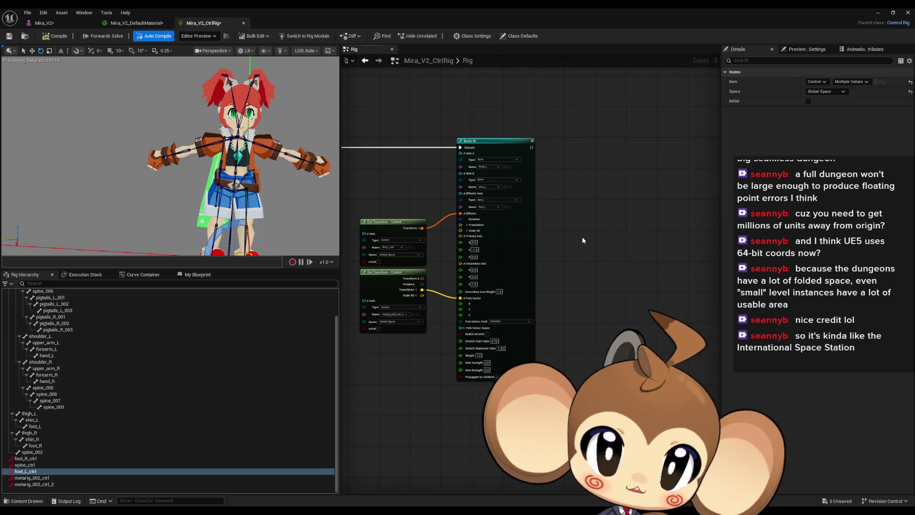
scroll(571, 233, down, 2)
mouse_move(571, 233)
mouse_down()
mouse_move(571, 276)
mouse_move(686, 310)
mouse_move(783, 323)
mouse_up()
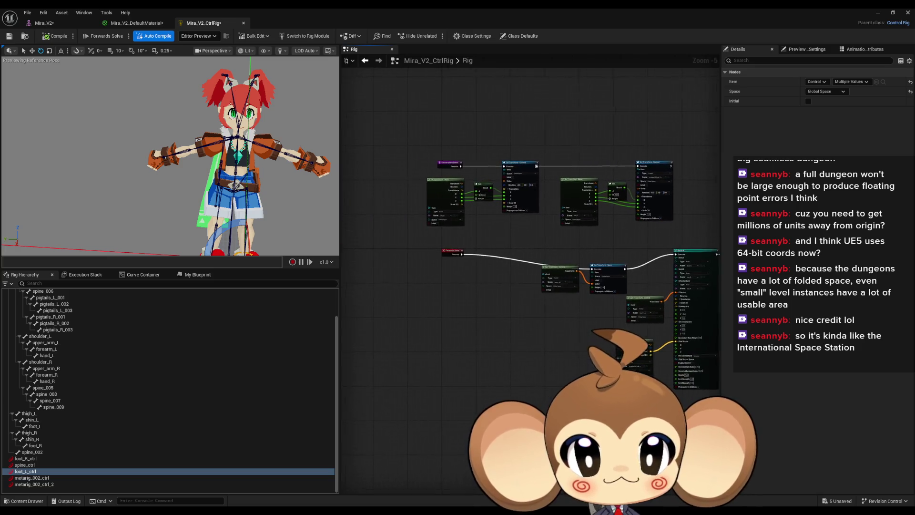
scroll(593, 303, up, 3)
drag(593, 303, 419, 318)
mouse_move(692, 302)
mouse_down()
mouse_move(507, 266)
mouse_move(541, 273)
mouse_up()
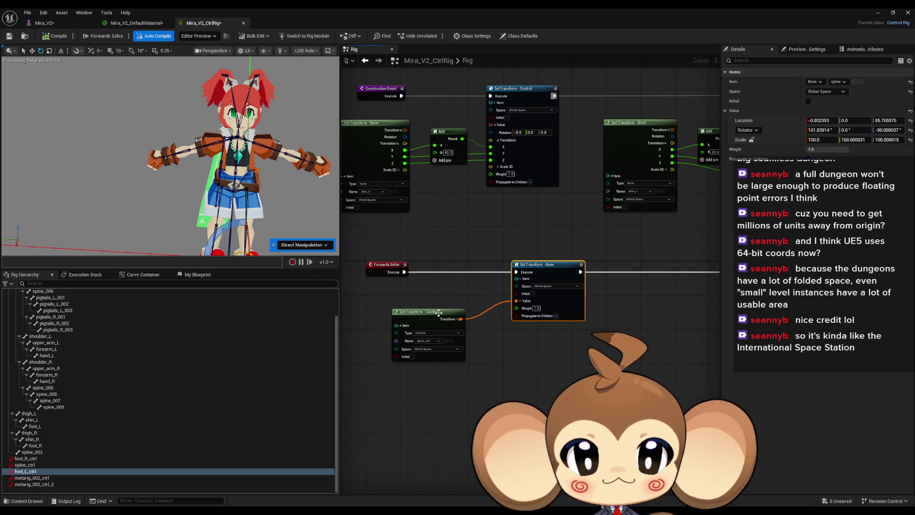
drag(439, 316, 474, 316)
scroll(643, 333, down, 3)
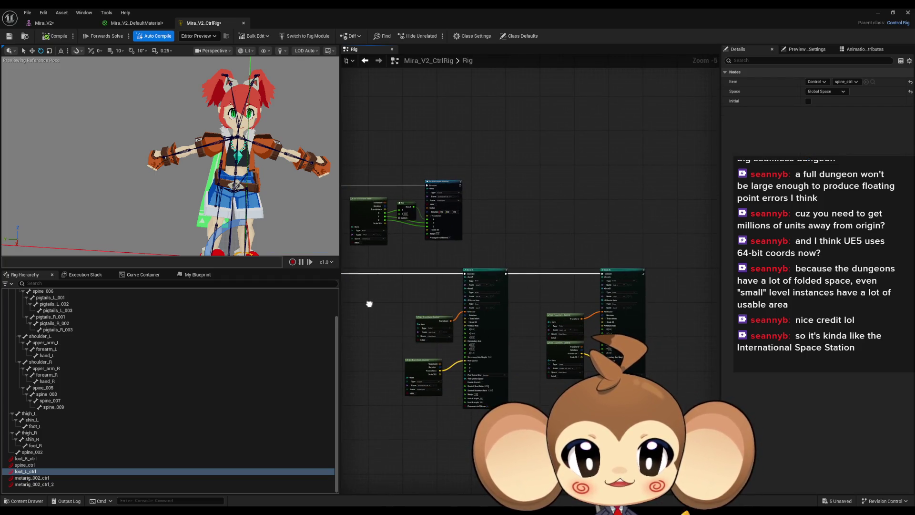
scroll(262, 204, up, 5)
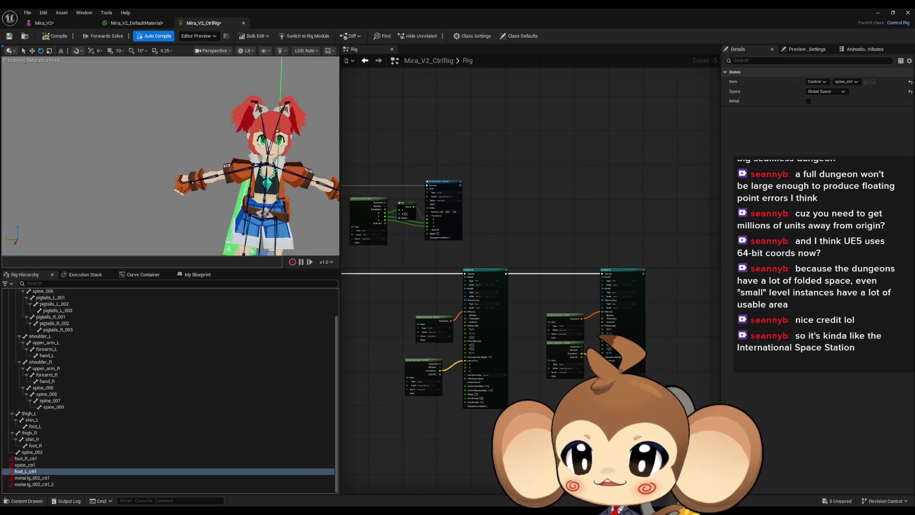
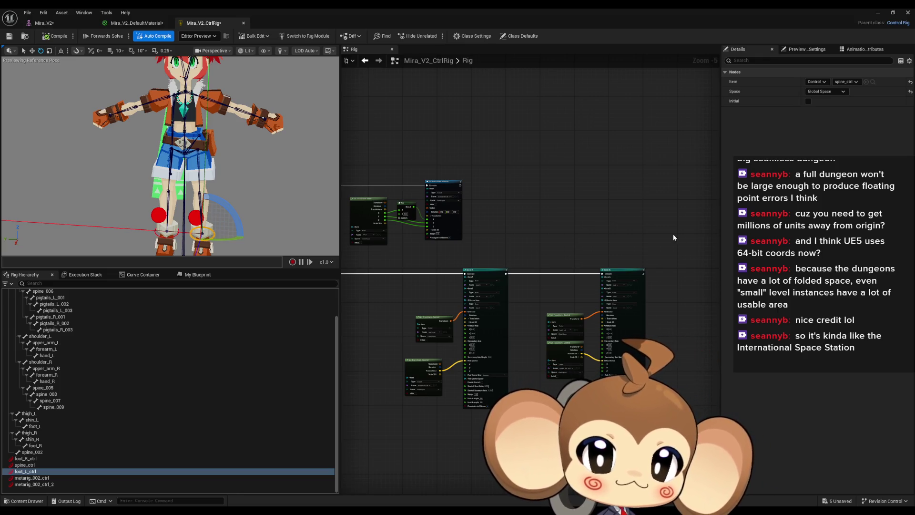
Select the spine bone in the Rig Hierarchy and frame it in the viewport
drag(239, 163, 197, 155)
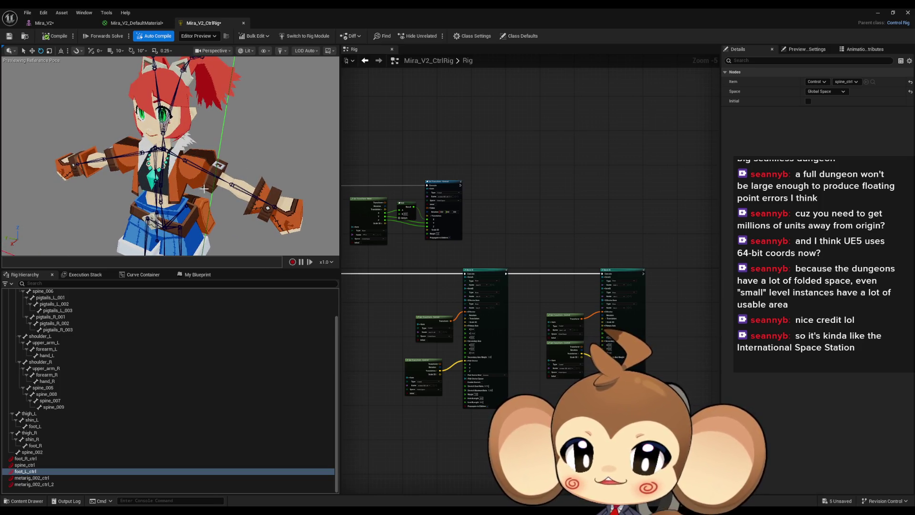
drag(234, 186, 197, 149)
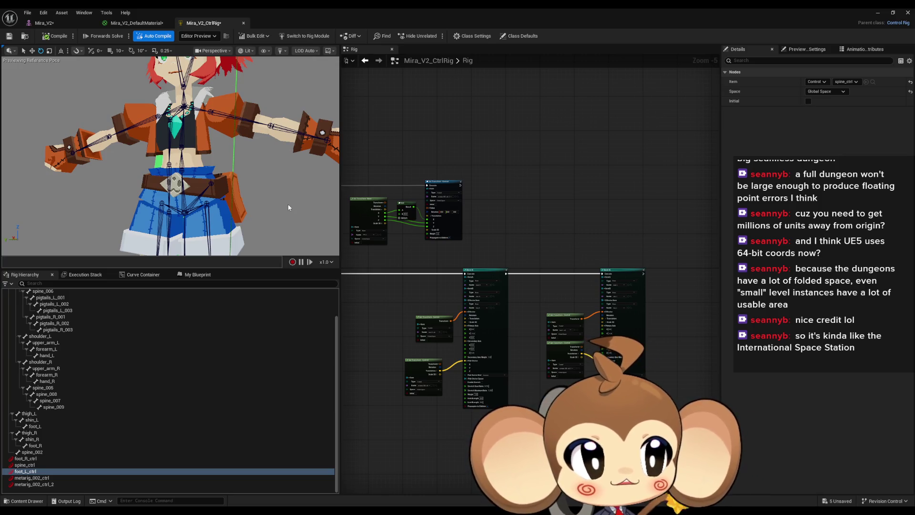
mouse_move(288, 204)
mouse_down()
mouse_move(257, 193)
mouse_move(288, 204)
mouse_up()
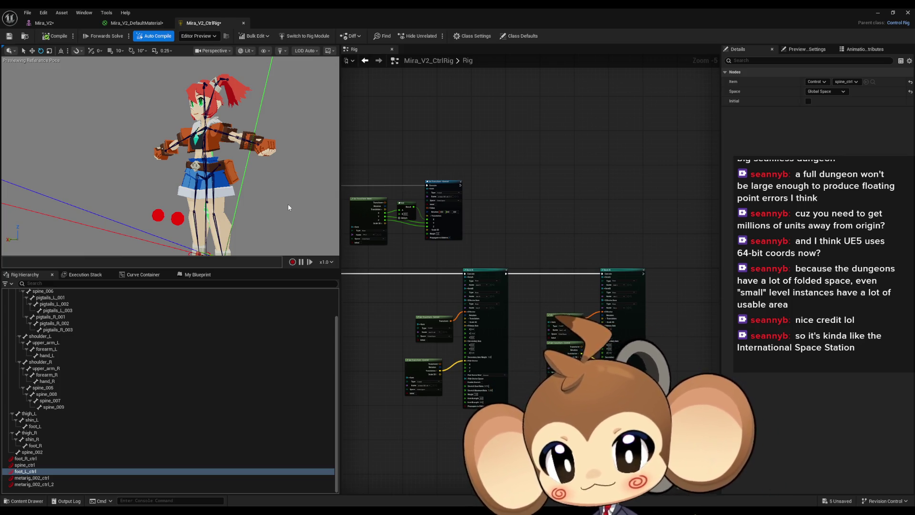
mouse_move(286, 180)
mouse_down()
mouse_move(224, 184)
mouse_move(219, 136)
mouse_move(210, 183)
mouse_move(231, 184)
mouse_up()
click(201, 182)
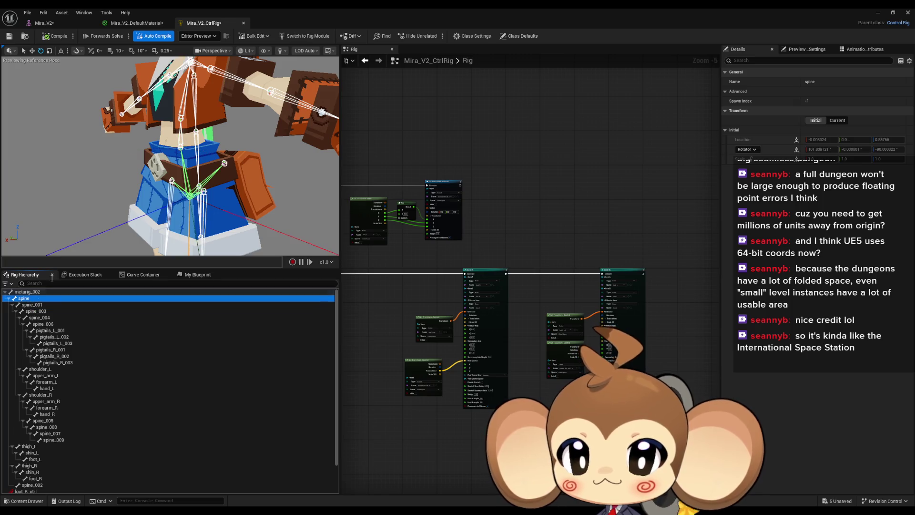
key(f)
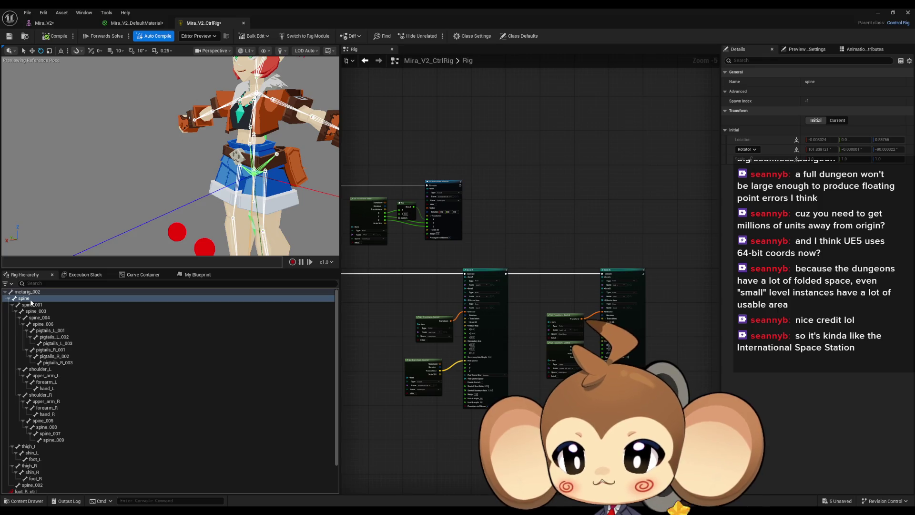
key(f)
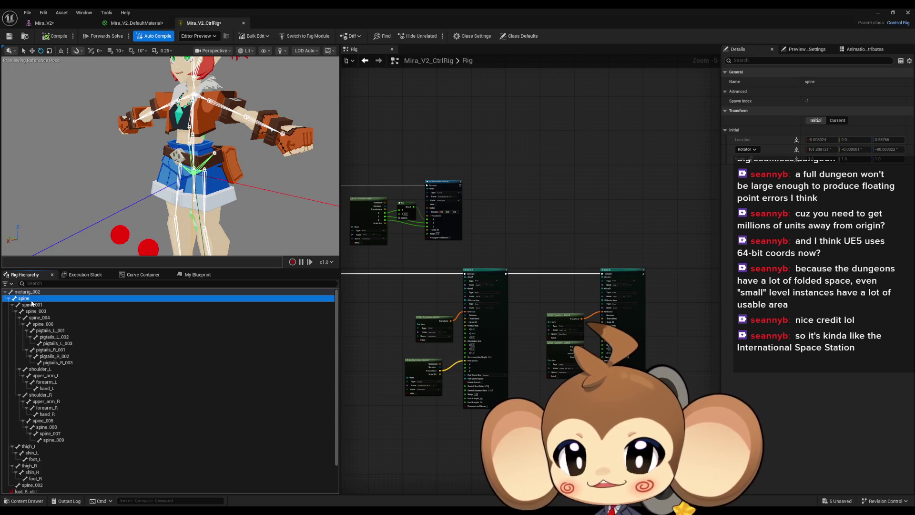
key(f)
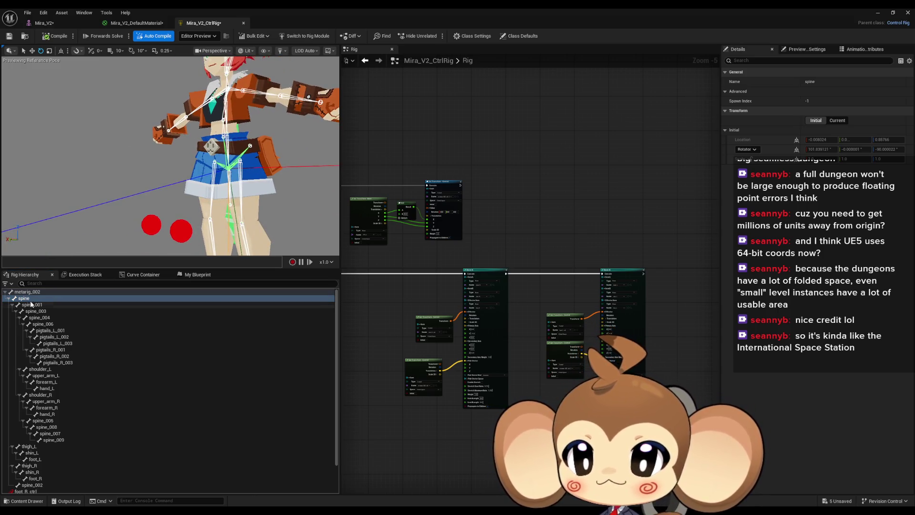
Check the spine_001 and spine_003 bones, then reselect the spine bone
scroll(239, 188, up, 5)
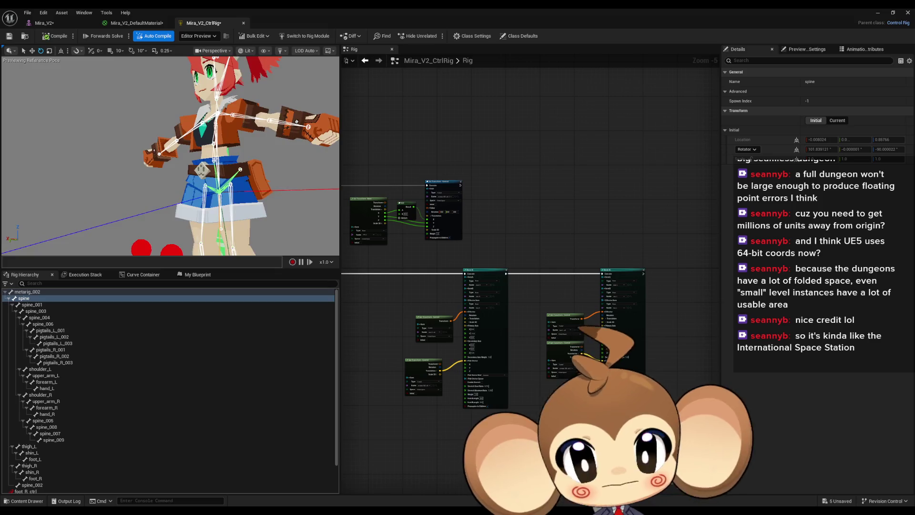
drag(170, 155, 219, 156)
scroll(170, 156, down, 4)
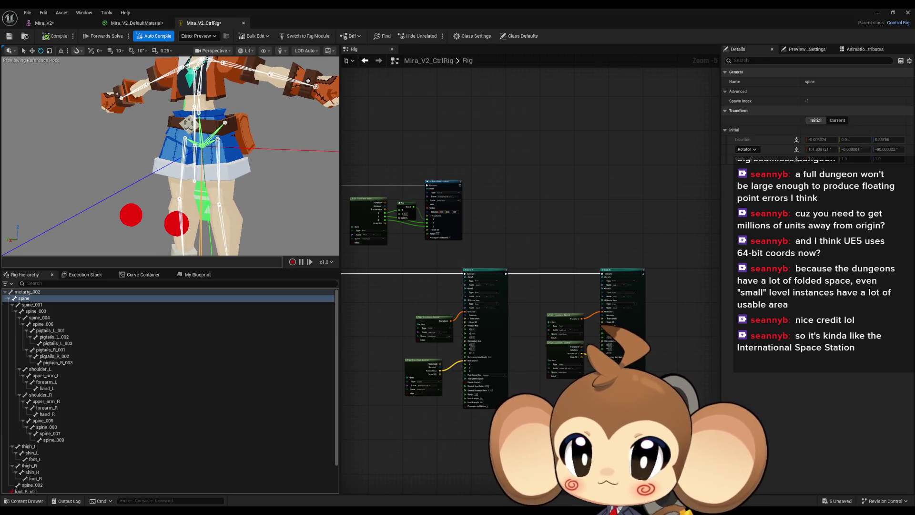
scroll(170, 156, down, 2)
drag(170, 156, 170, 191)
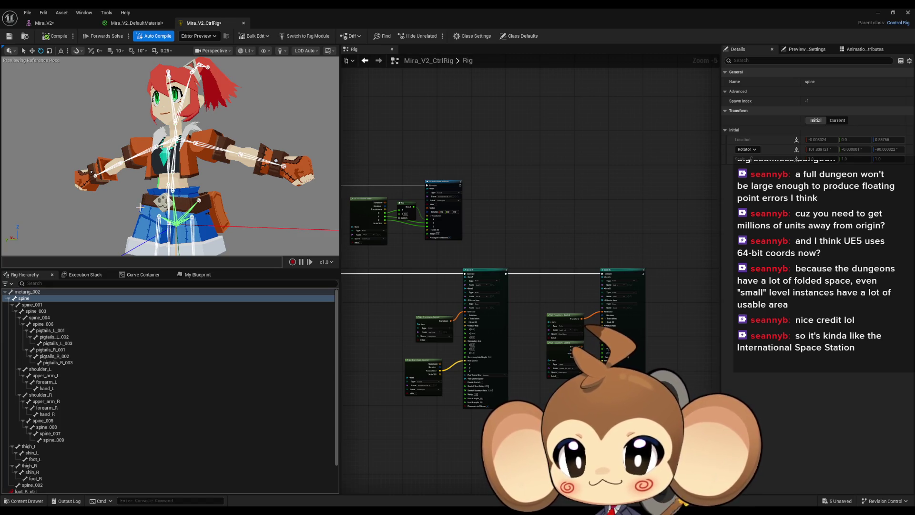
drag(142, 206, 103, 273)
click(39, 305)
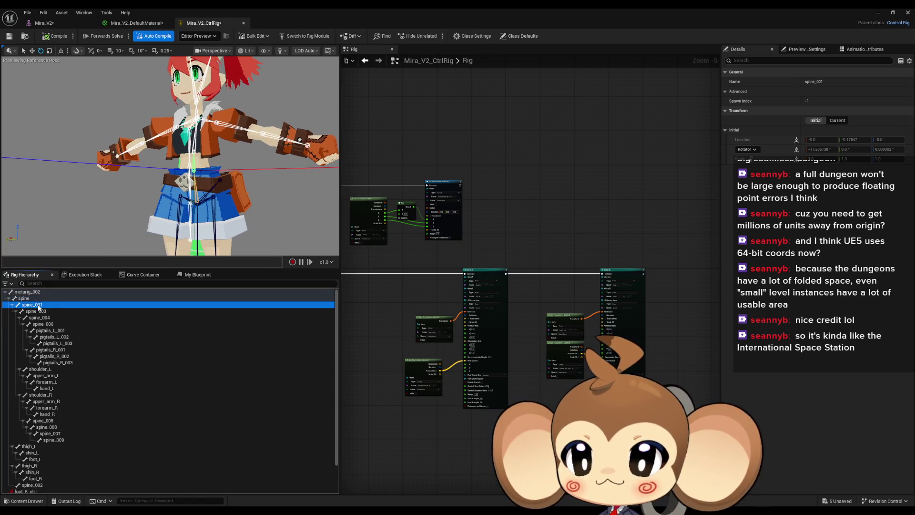
click(37, 312)
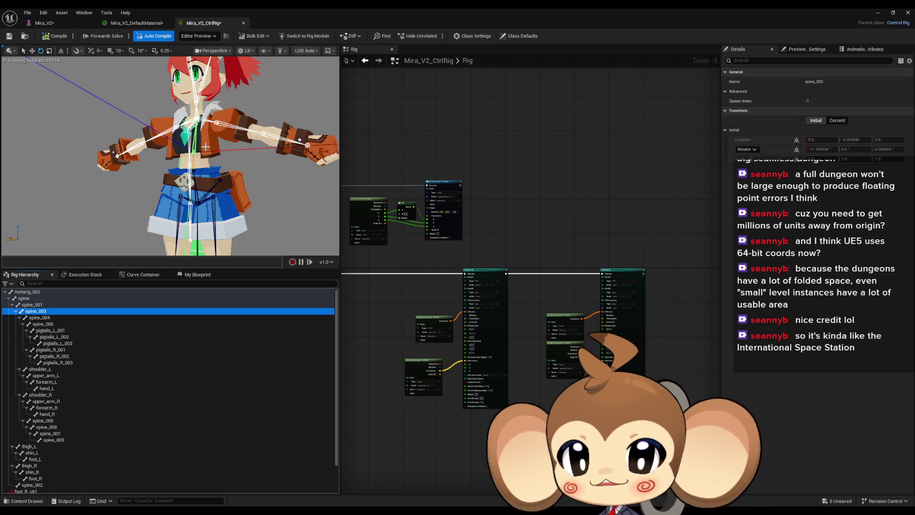
drag(210, 188, 274, 190)
click(24, 298)
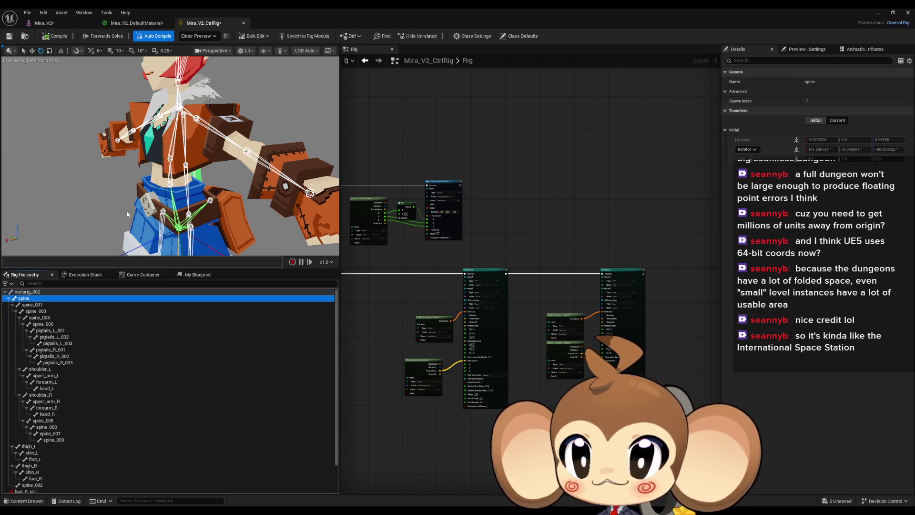
Create a new control, spine_ctrl_2, on the spine bone
key(f)
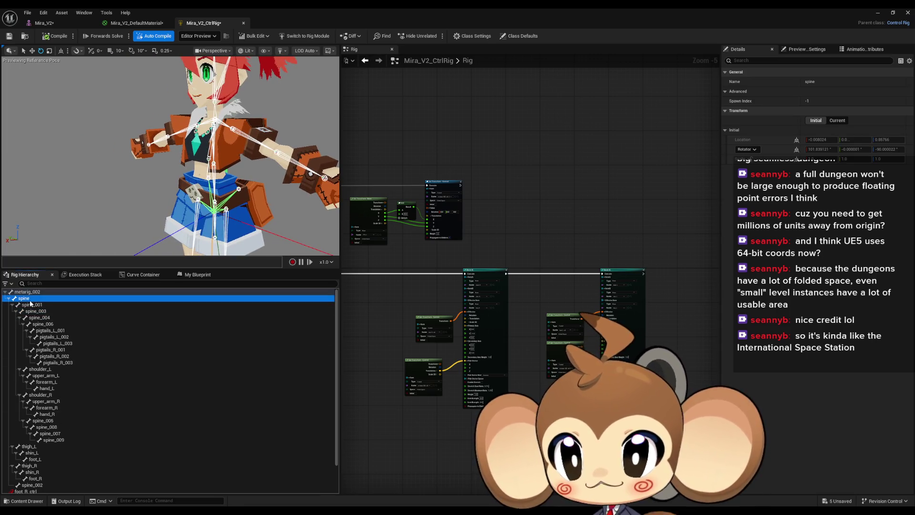
right_click(30, 300)
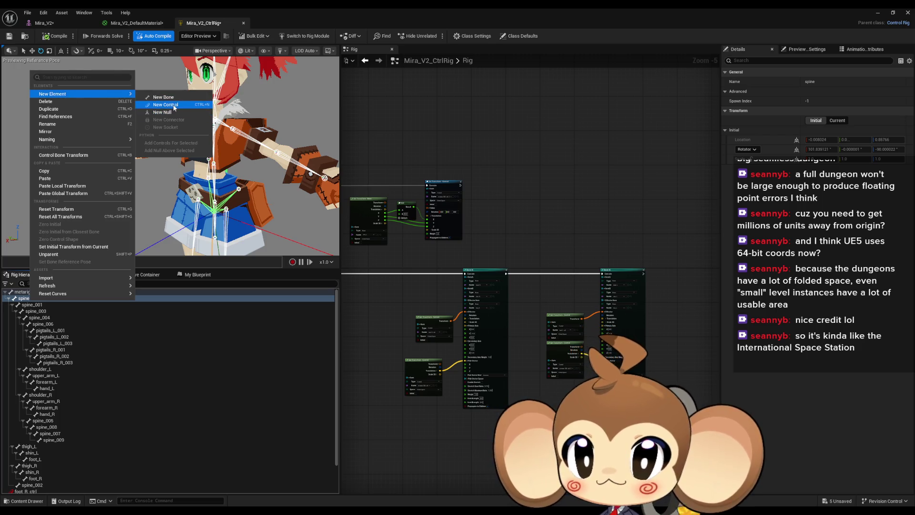
click(176, 108)
scroll(117, 415, down, 2)
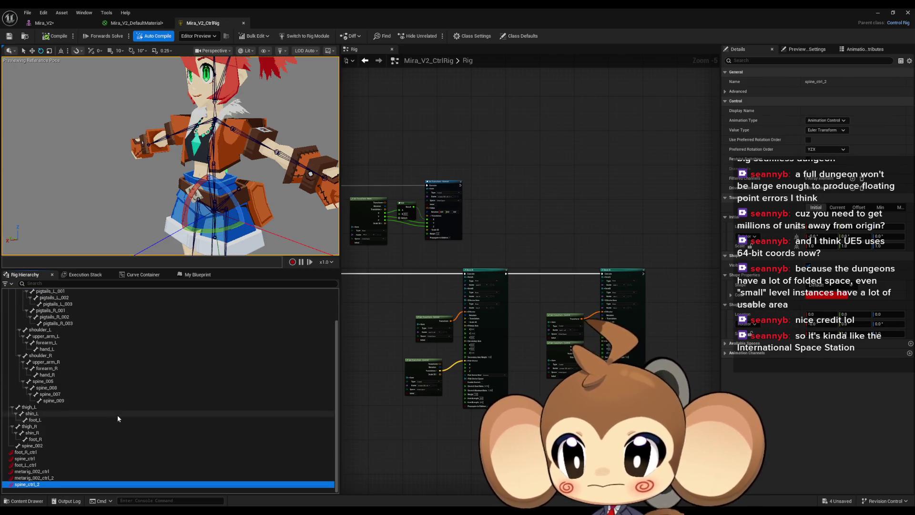
Add a Get Control node for spine_ctrl_2 and a Set Transform – Bone node for spine
mouse_move(42, 486)
mouse_down()
mouse_move(236, 428)
mouse_move(621, 204)
mouse_up()
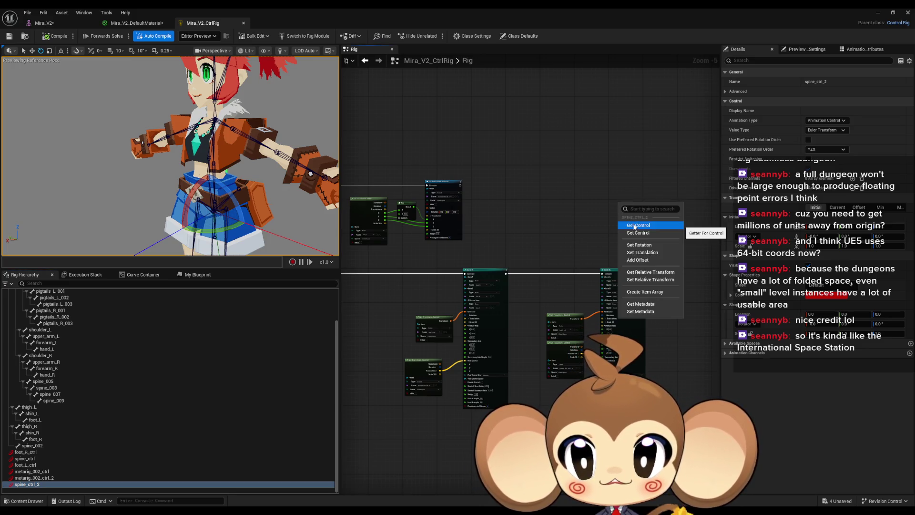
click(634, 226)
scroll(476, 206, up, 5)
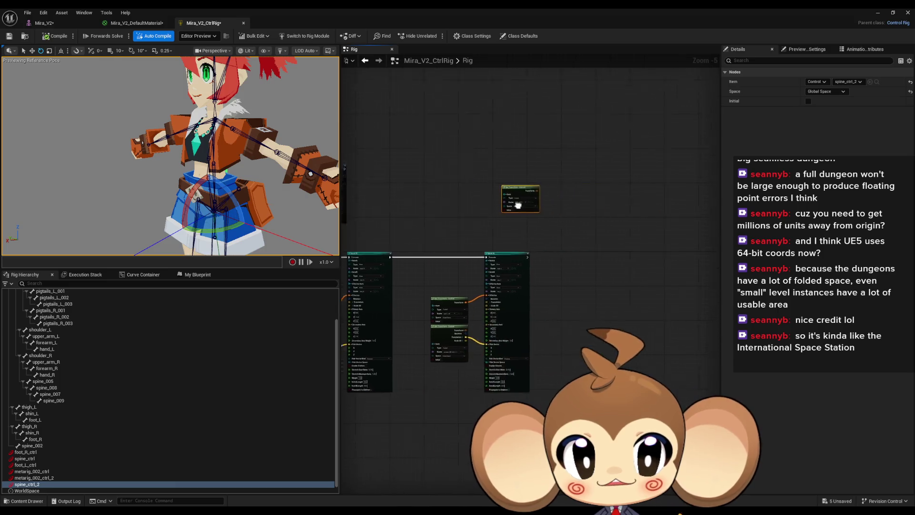
scroll(57, 394, up, 3)
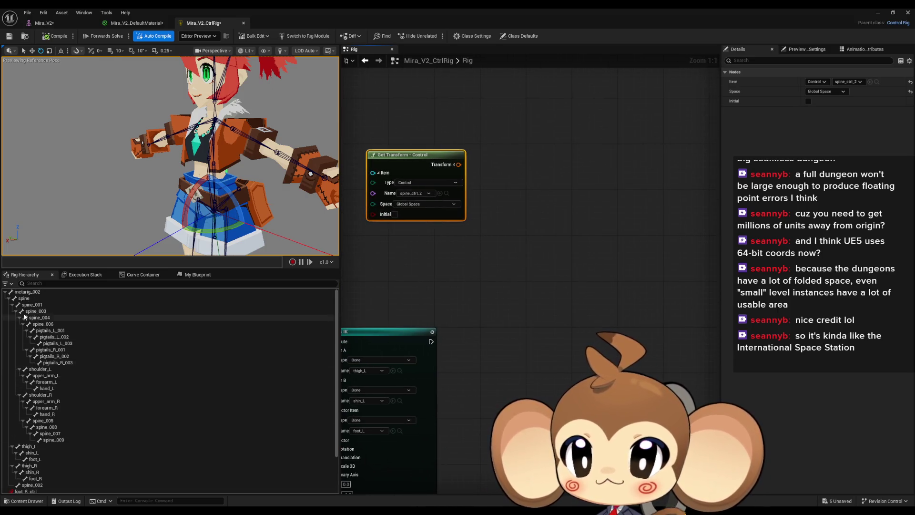
mouse_move(28, 301)
mouse_down()
mouse_move(552, 275)
mouse_move(546, 224)
mouse_up()
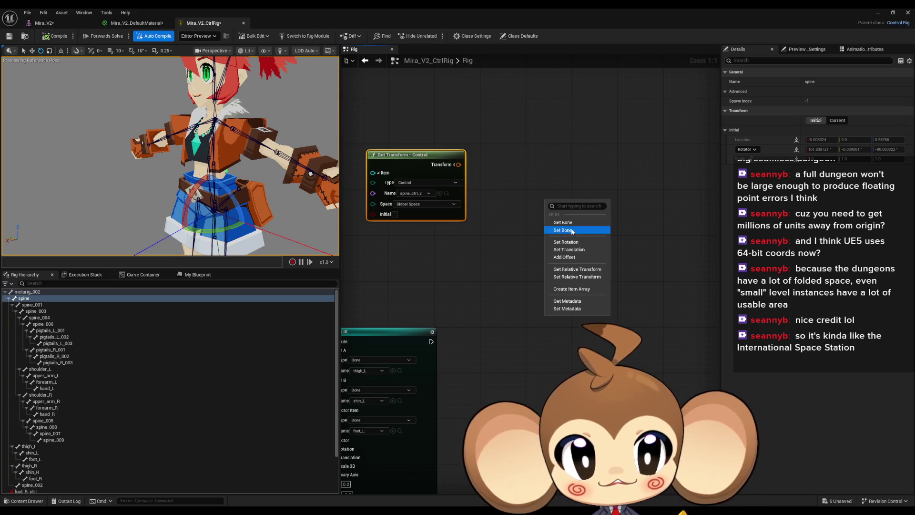
click(567, 231)
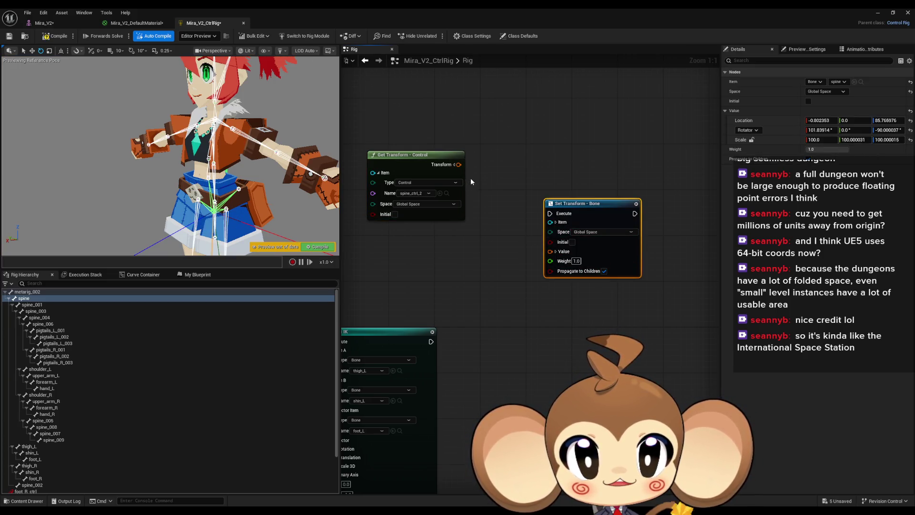
Wire spine_ctrl_2's Transform into the bone's Value, run it after the IK, and compile
drag(458, 165, 551, 251)
mouse_move(550, 214)
mouse_down()
mouse_move(446, 342)
mouse_move(430, 341)
mouse_up()
key(ctrl+s)
scroll(43, 472, down, 3)
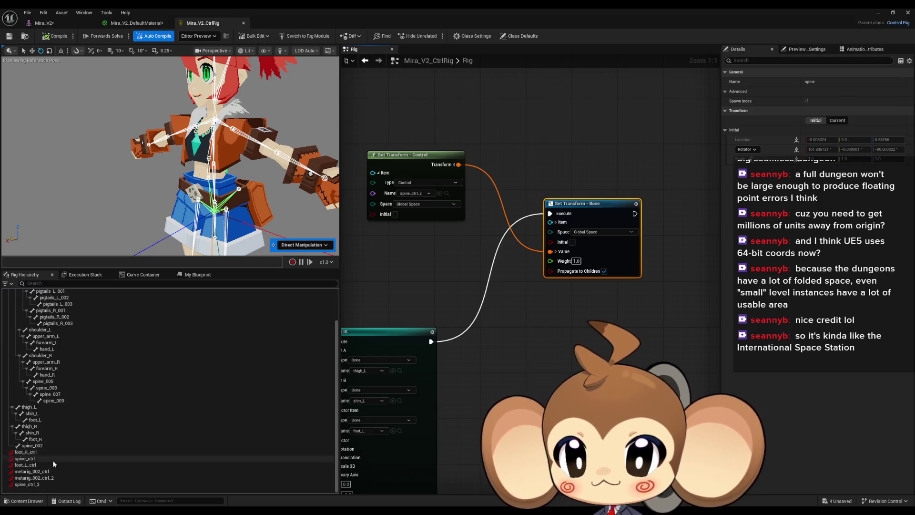
click(32, 485)
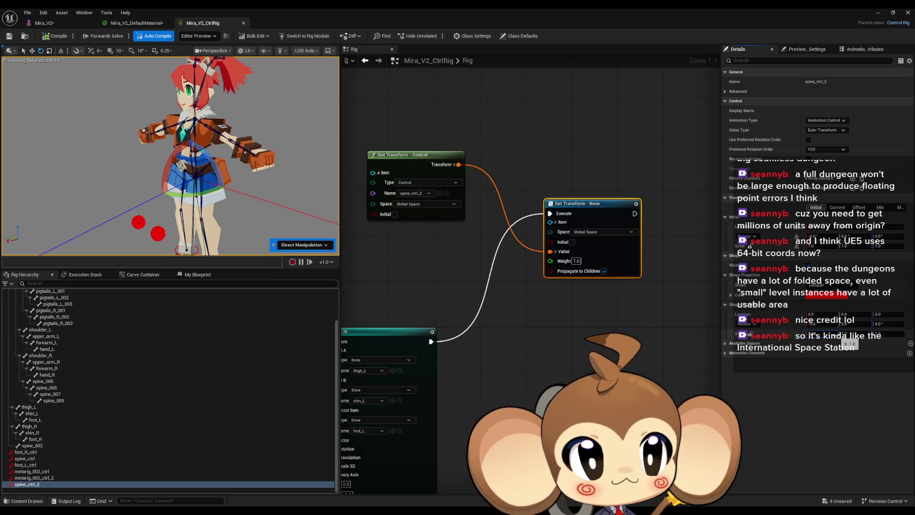
click(821, 333)
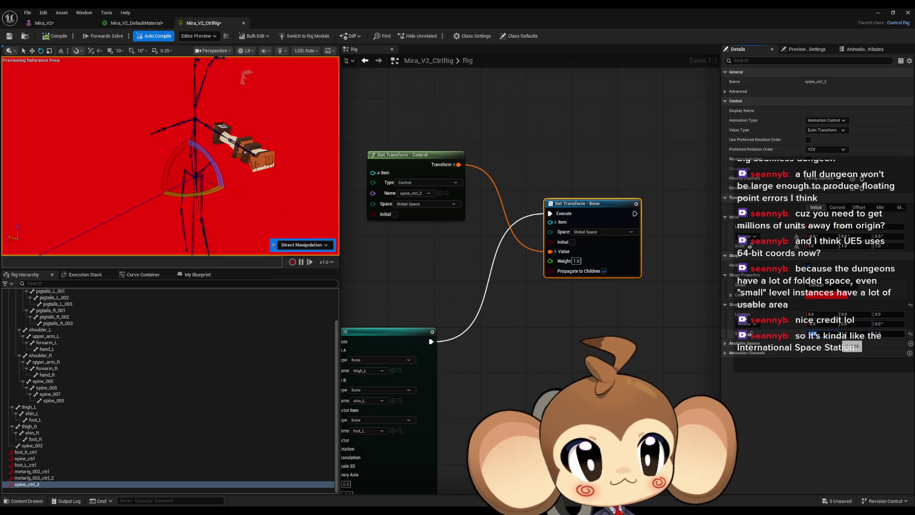
text(0.05)
key(Tab)
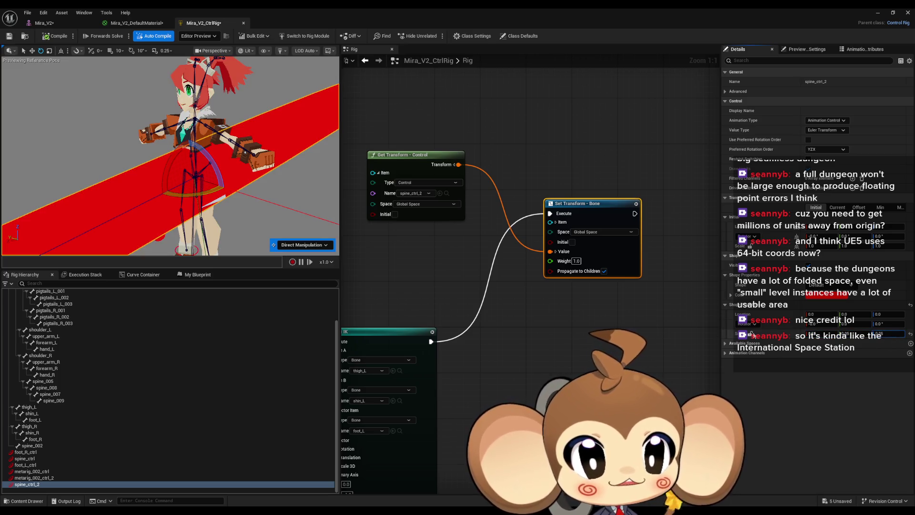
key(Return)
key(f)
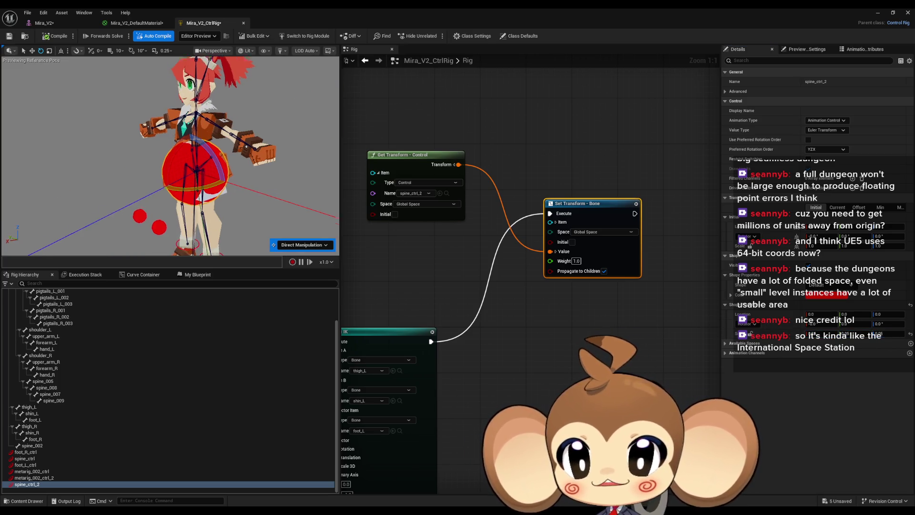
click(815, 286)
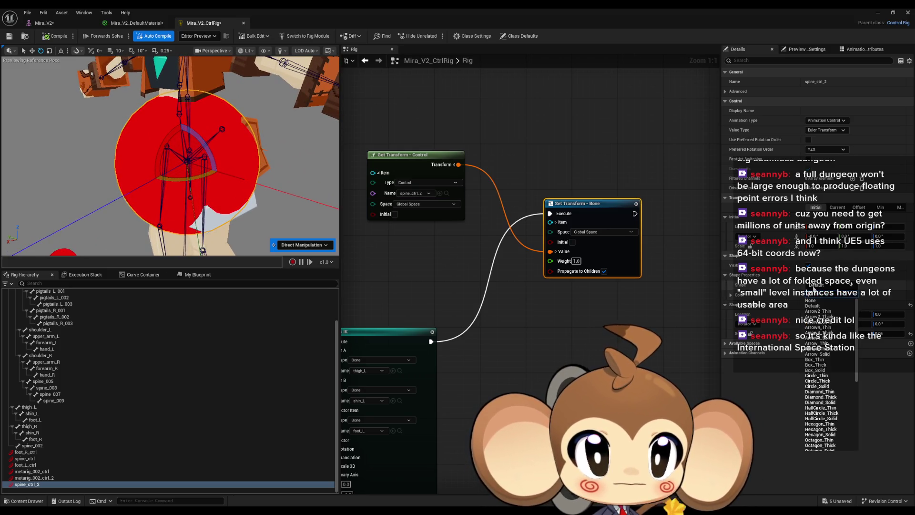
click(822, 383)
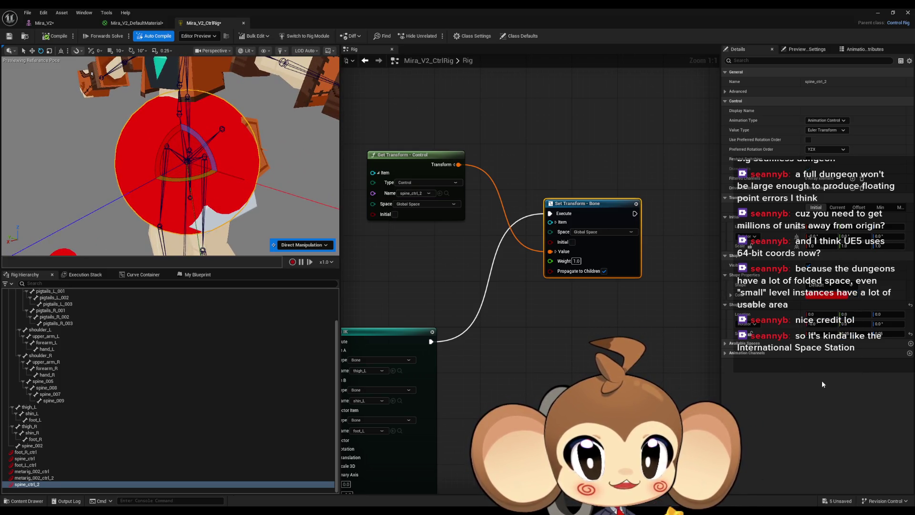
click(816, 324)
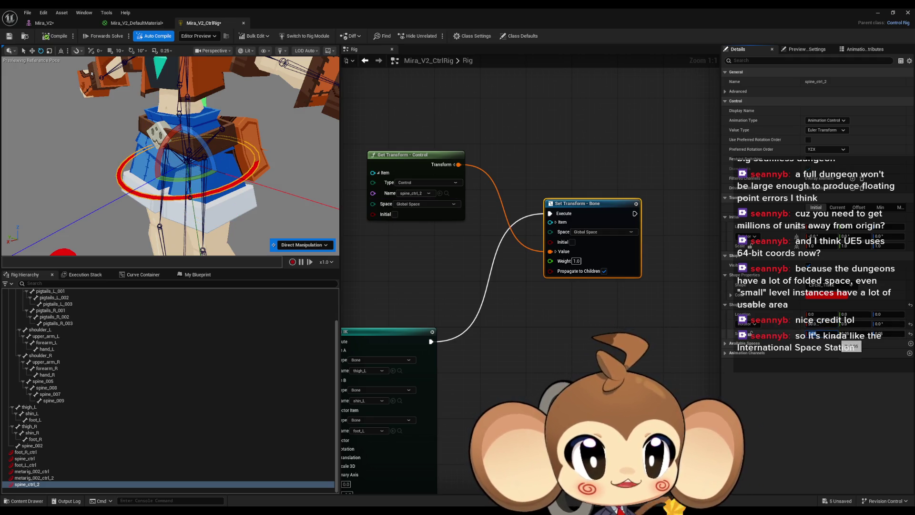
drag(853, 334, 872, 334)
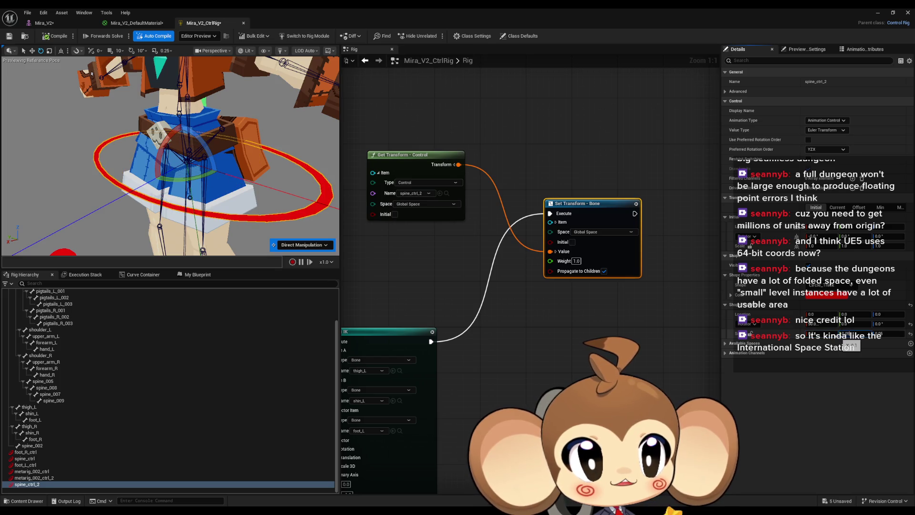
key(Tab)
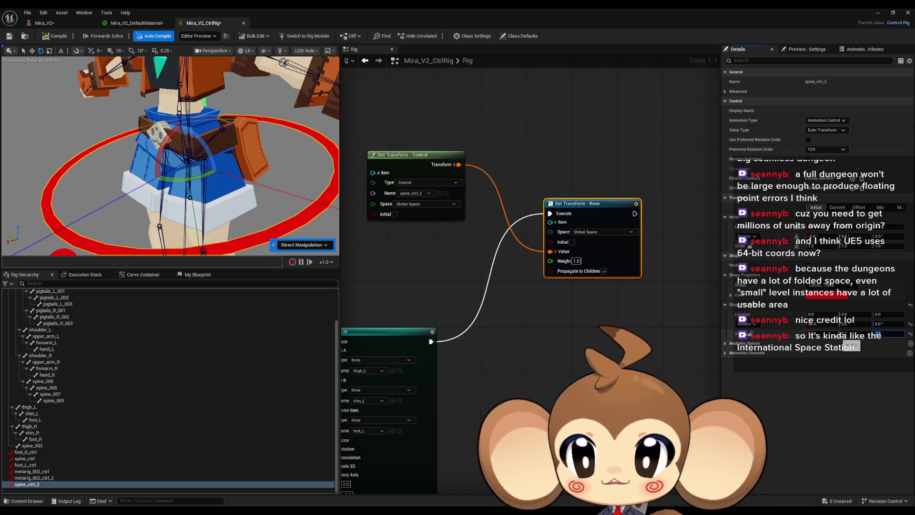
scroll(153, 206, down, 5)
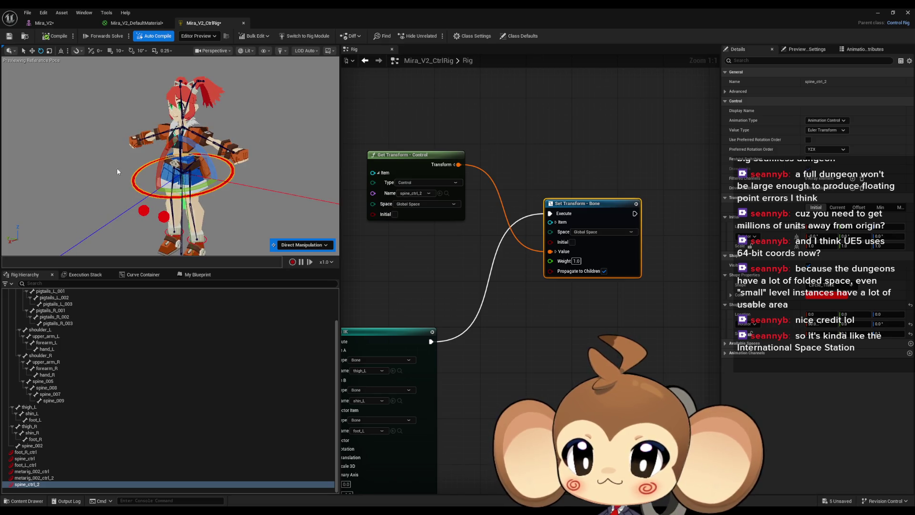
drag(118, 172, 105, 165)
drag(157, 134, 157, 135)
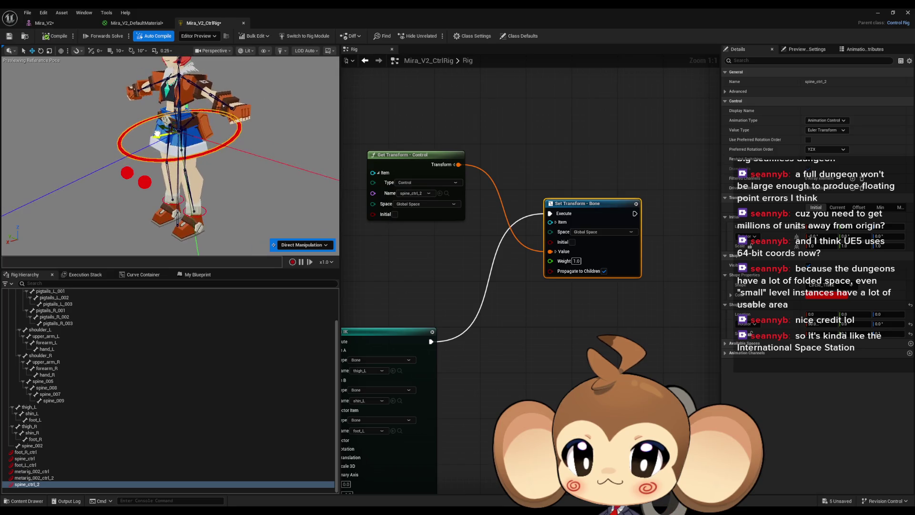
mouse_move(170, 101)
mouse_down()
mouse_move(205, 206)
mouse_move(189, 105)
mouse_move(167, 160)
mouse_move(149, 116)
mouse_move(193, 219)
mouse_up()
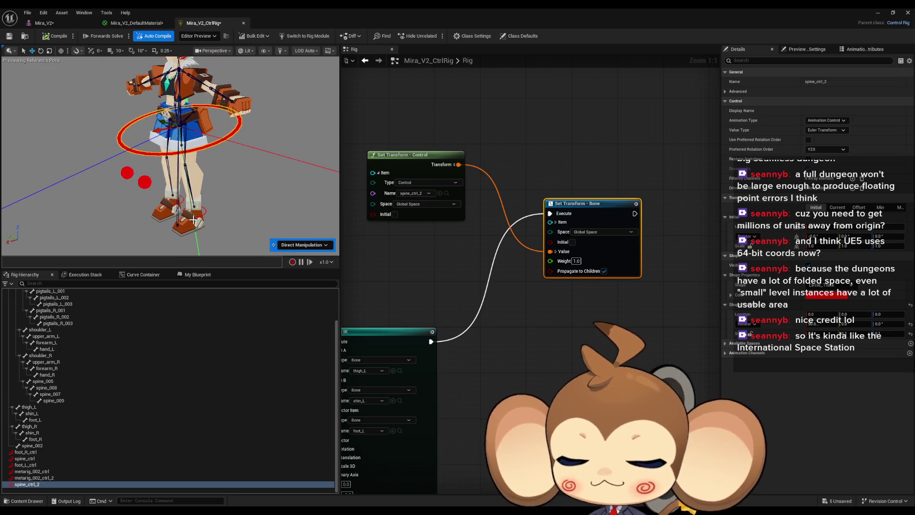
Undo the last control move and expand spine_ctrl_2's Advanced settings, showing spawn index 36
key(ctrl+z)
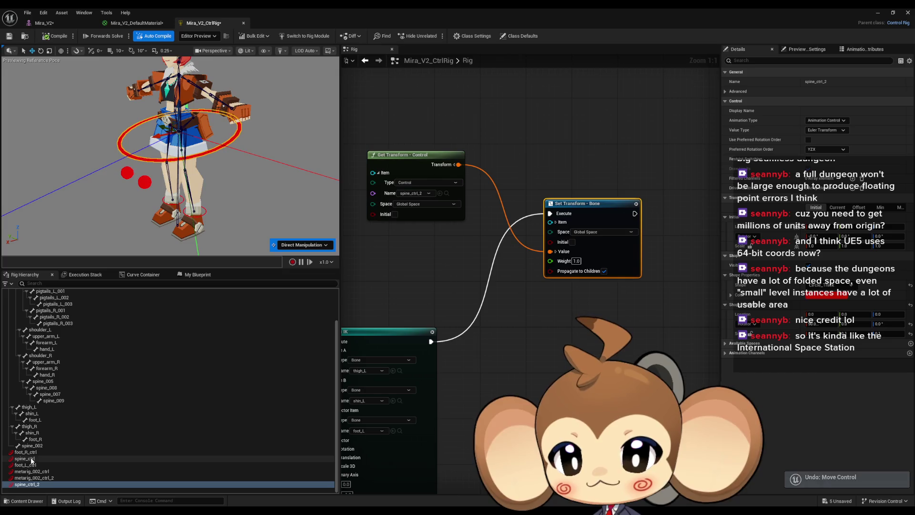
click(32, 458)
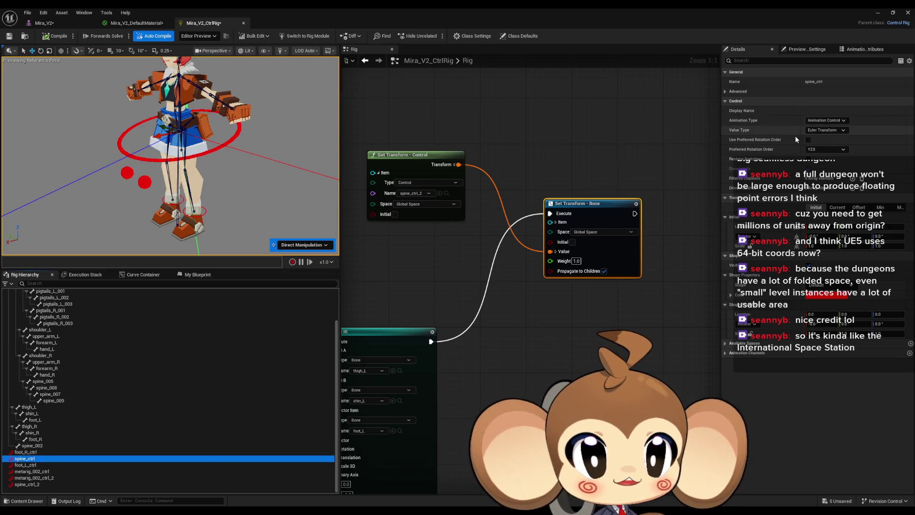
click(737, 108)
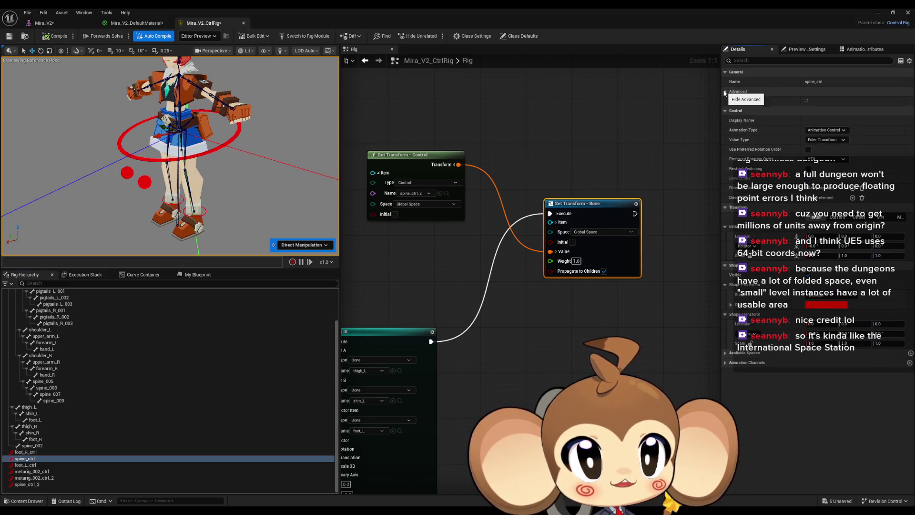
click(27, 452)
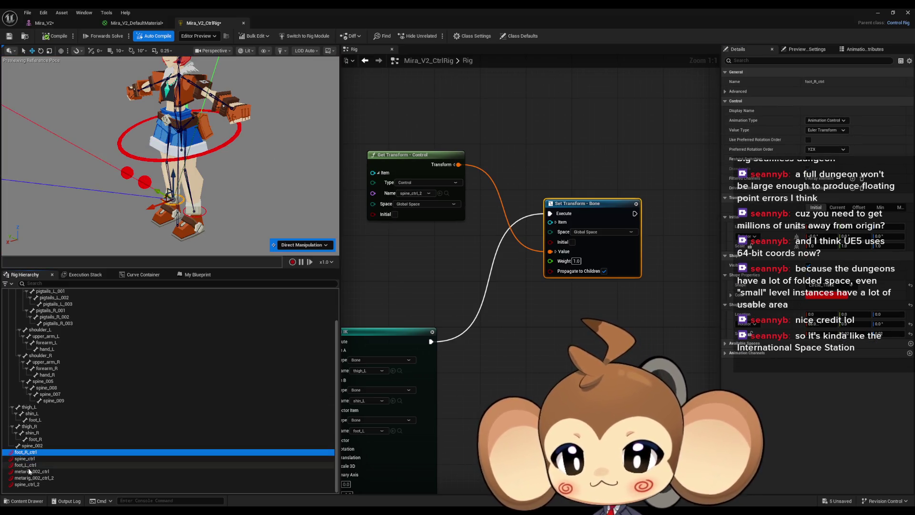
click(30, 471)
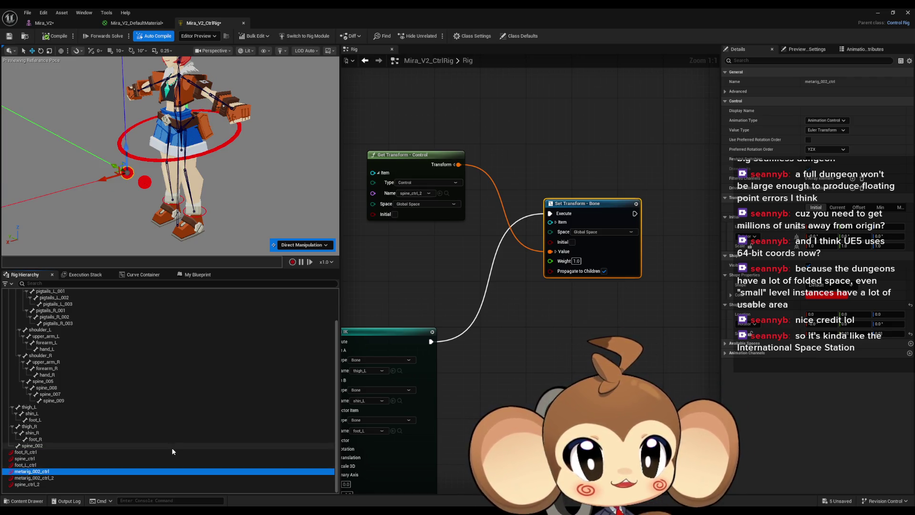
click(35, 485)
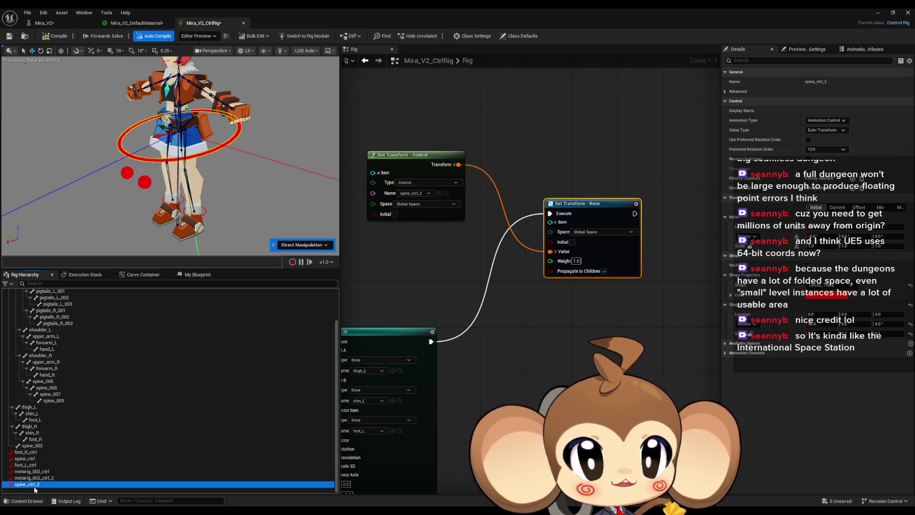
click(726, 352)
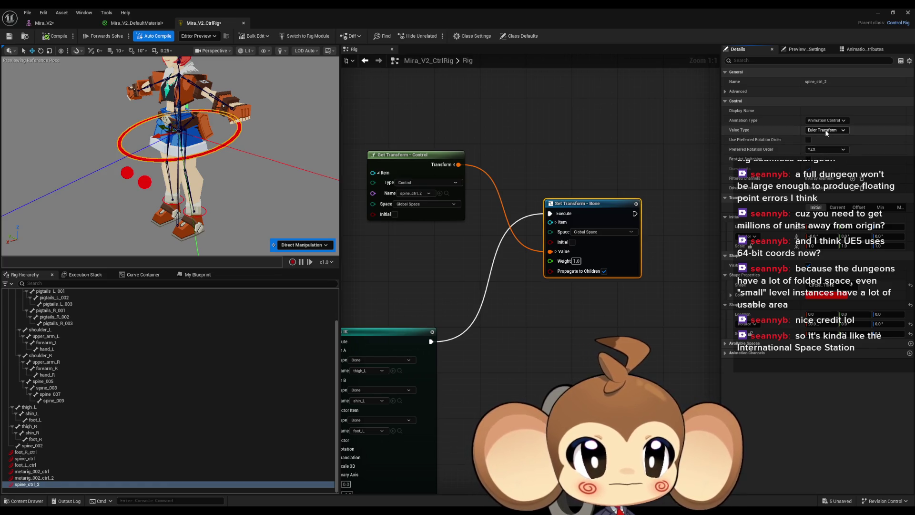
click(725, 91)
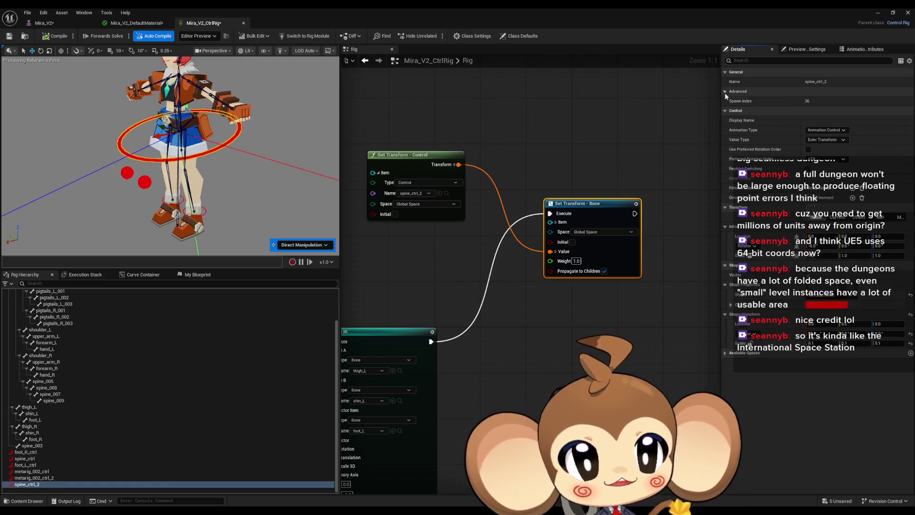
Zero the offset of foot_R_ctrl
right_click(34, 485)
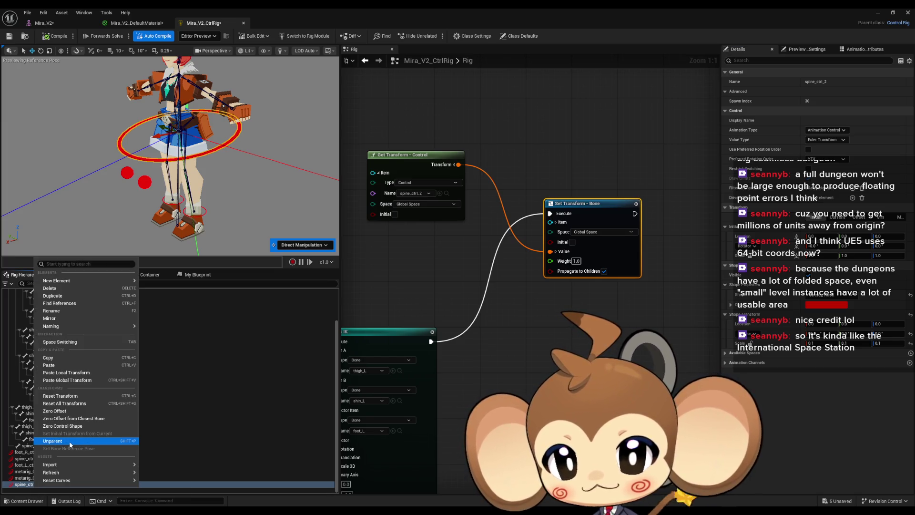
click(206, 453)
right_click(32, 454)
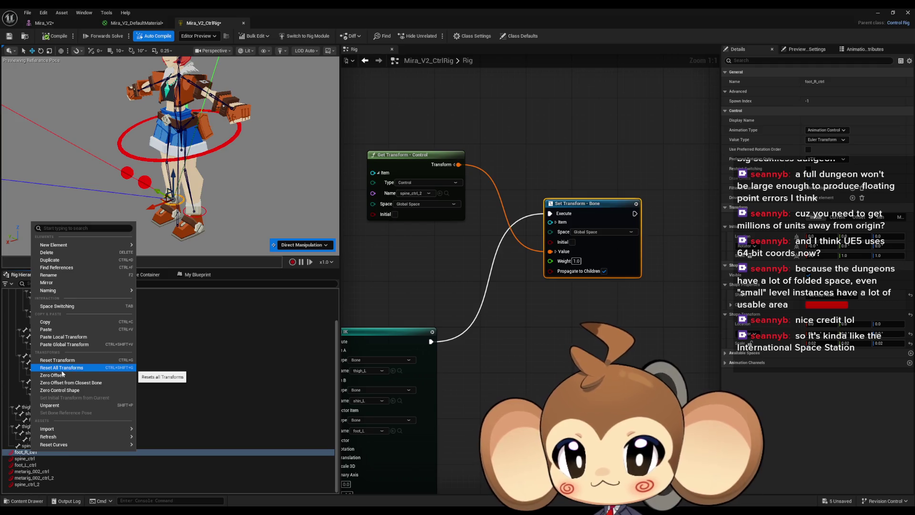
click(63, 375)
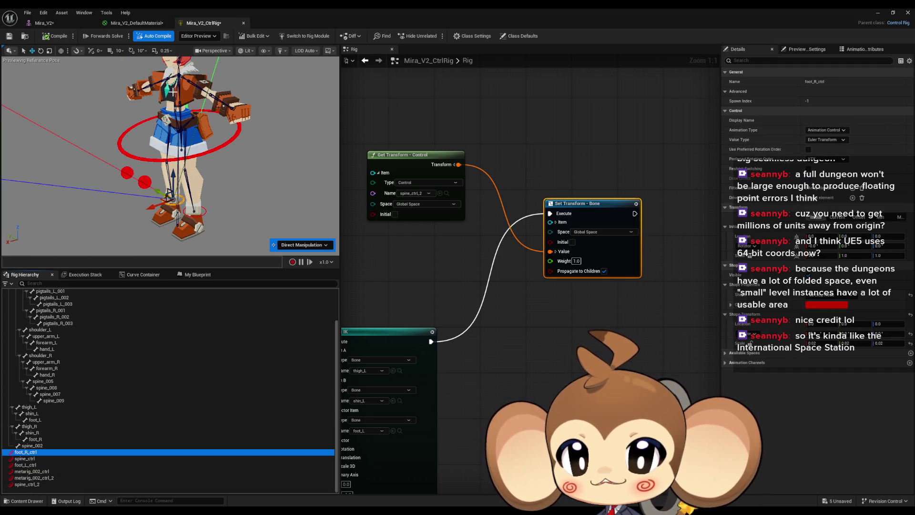
Parent spine_ctrl under the foot_R bone and rotate it to test the rig
scroll(153, 186, up, 3)
drag(210, 208, 216, 164)
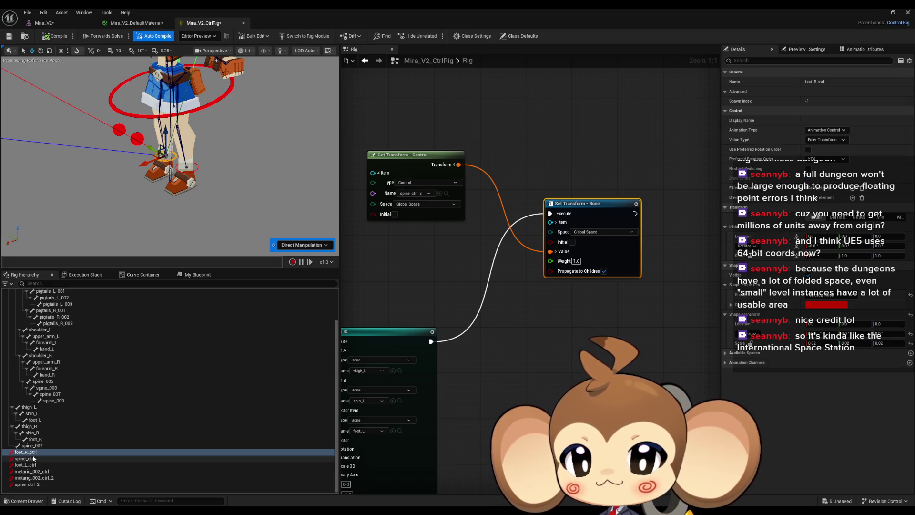
drag(34, 459, 41, 441)
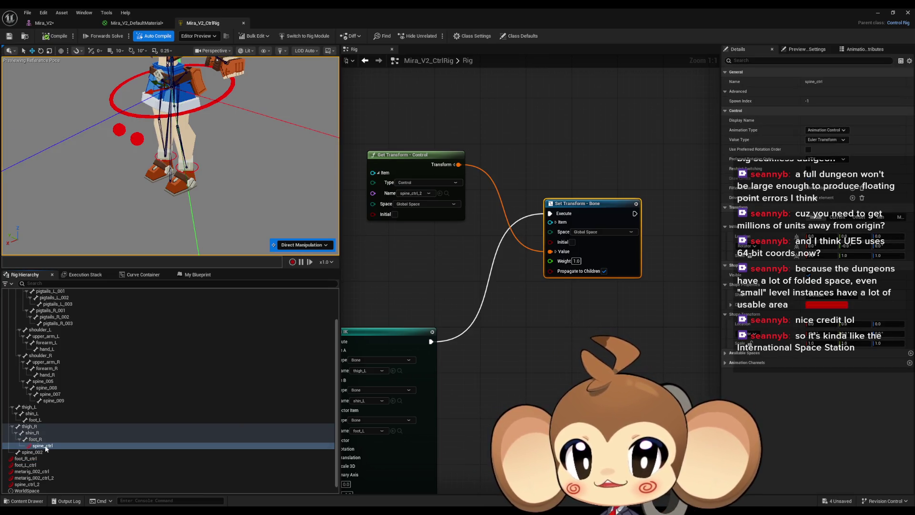
key(f)
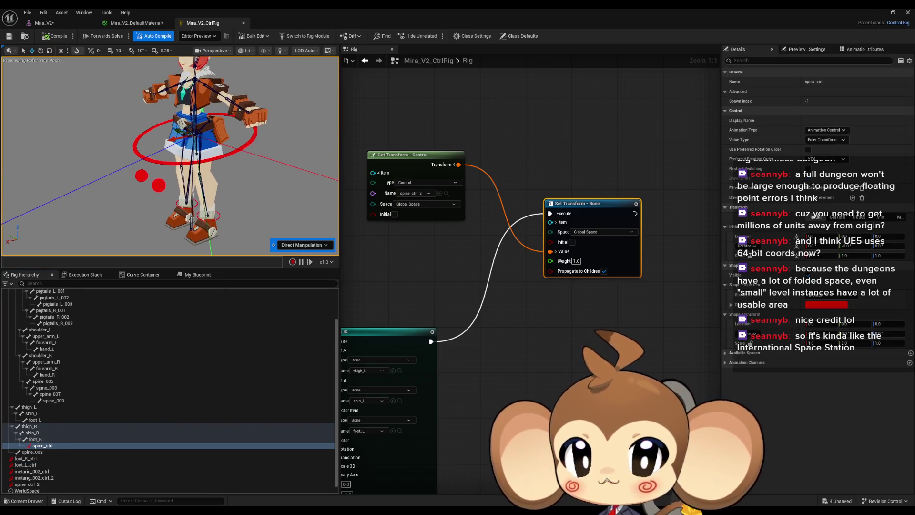
click(42, 445)
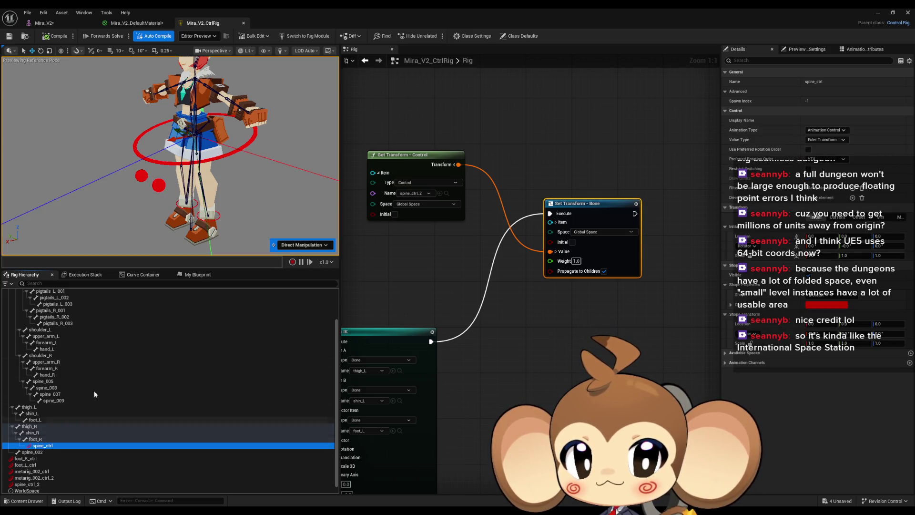
scroll(161, 149, down, 3)
mouse_move(161, 149)
mouse_down()
mouse_move(50, 177)
mouse_move(151, 180)
mouse_up()
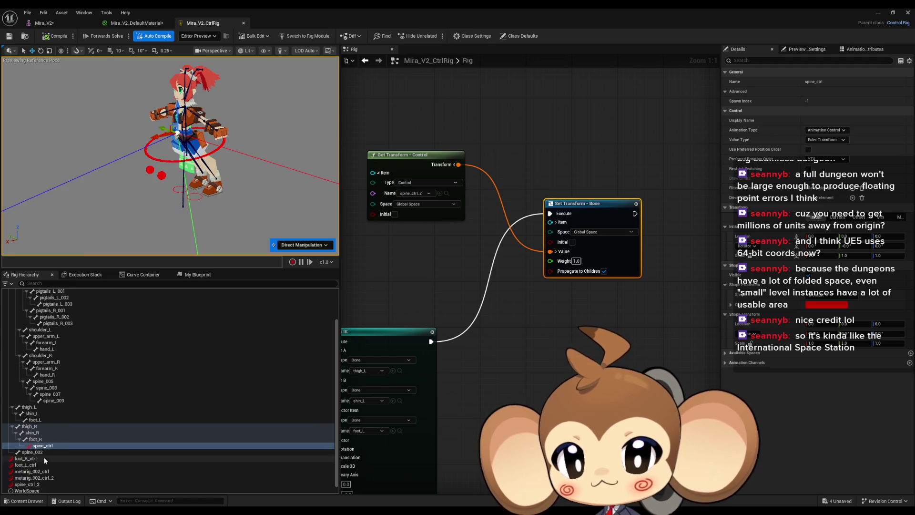
Undo spine_ctrl's parenting under foot_R and the stray edits, then recompile the rig
click(55, 37)
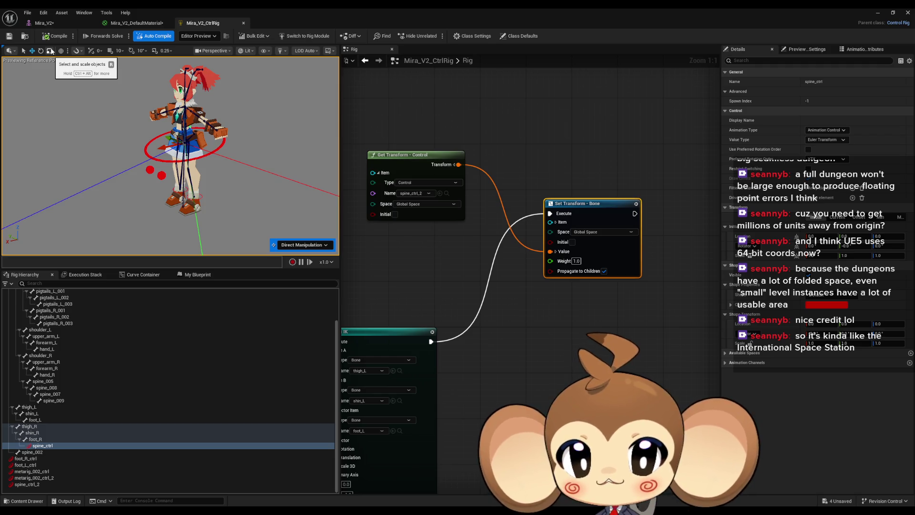
drag(157, 200, 157, 177)
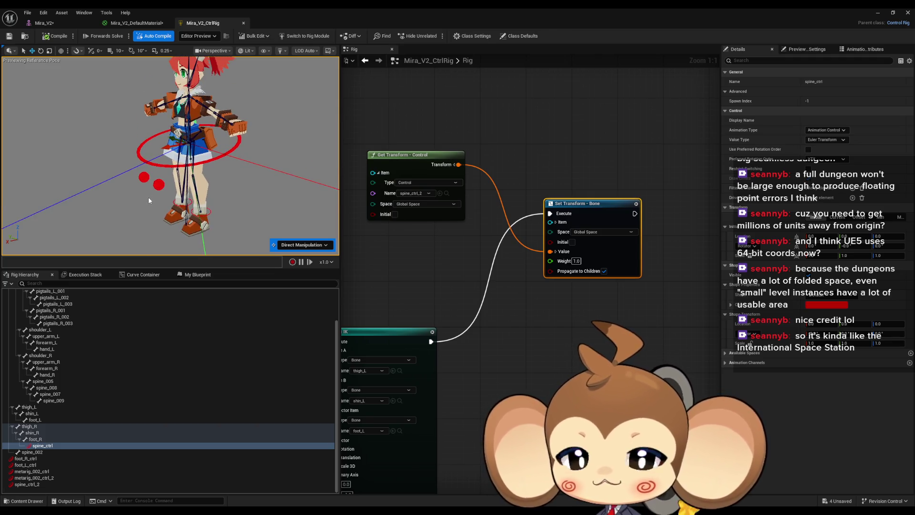
key(ctrl+z)
mouse_move(167, 157)
mouse_down()
mouse_move(119, 117)
mouse_move(58, 136)
mouse_move(76, 129)
mouse_up()
click(48, 36)
key(ctrl+z)
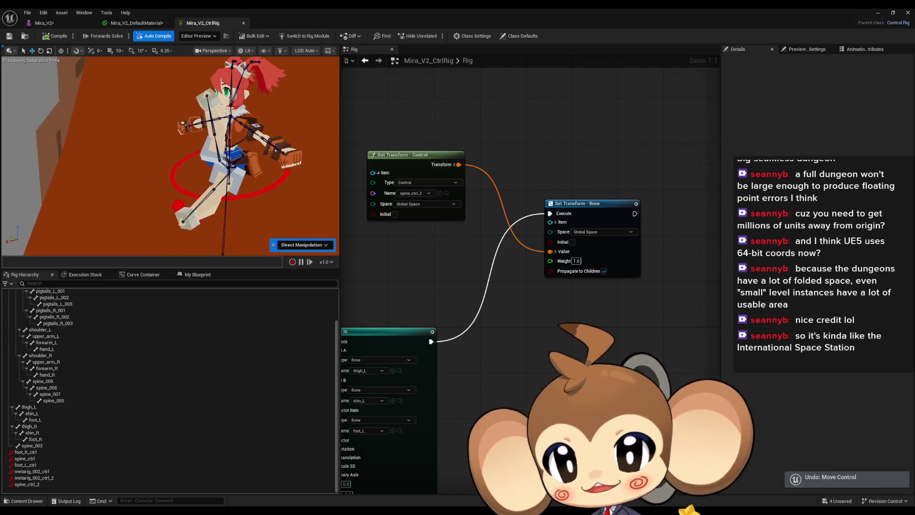
key(ctrl+z)
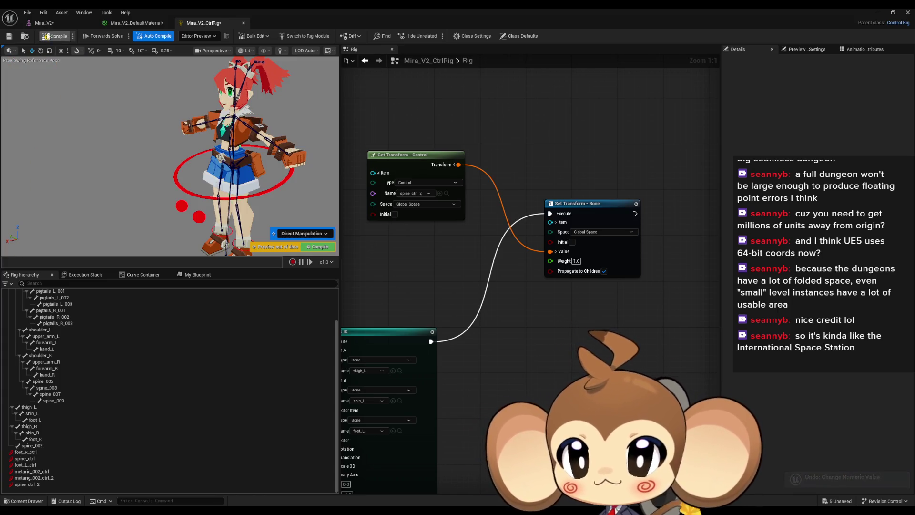
click(47, 37)
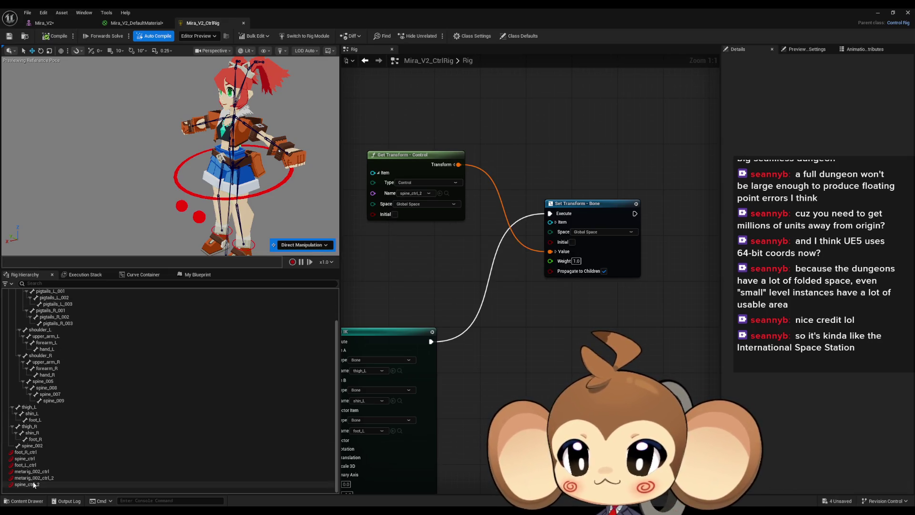
Parent foot_R_ctrl under the foot_R bone
click(24, 453)
drag(28, 455, 42, 440)
drag(165, 233, 141, 271)
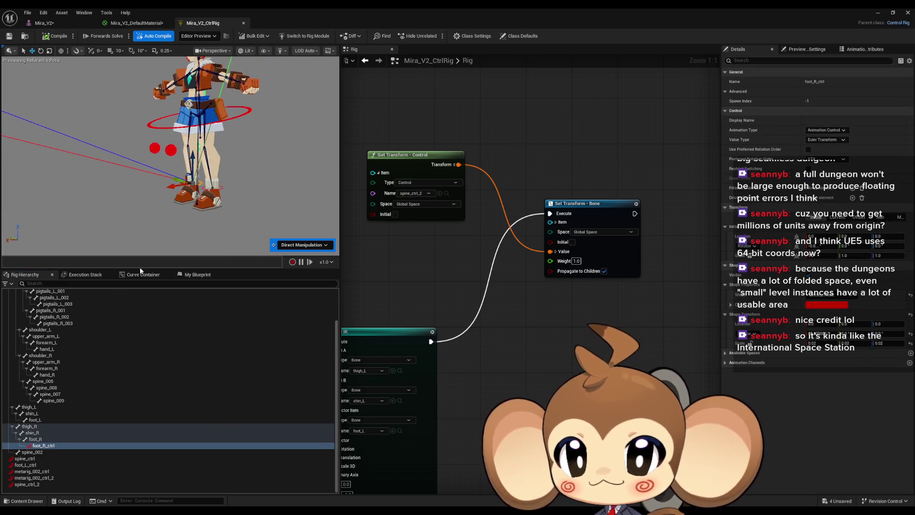
click(36, 439)
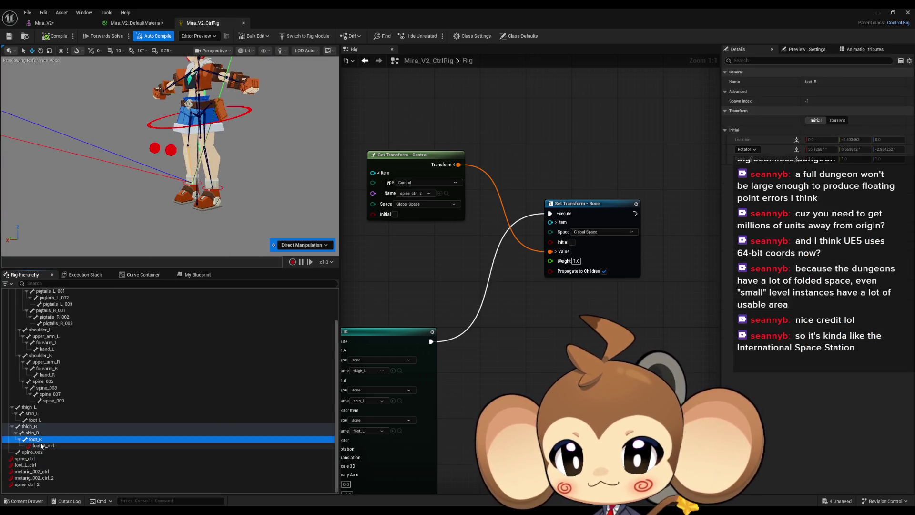
click(27, 483)
mouse_move(179, 115)
mouse_down()
mouse_move(67, 126)
mouse_move(285, 115)
mouse_move(105, 125)
mouse_move(262, 135)
mouse_up()
key(ctrl+z)
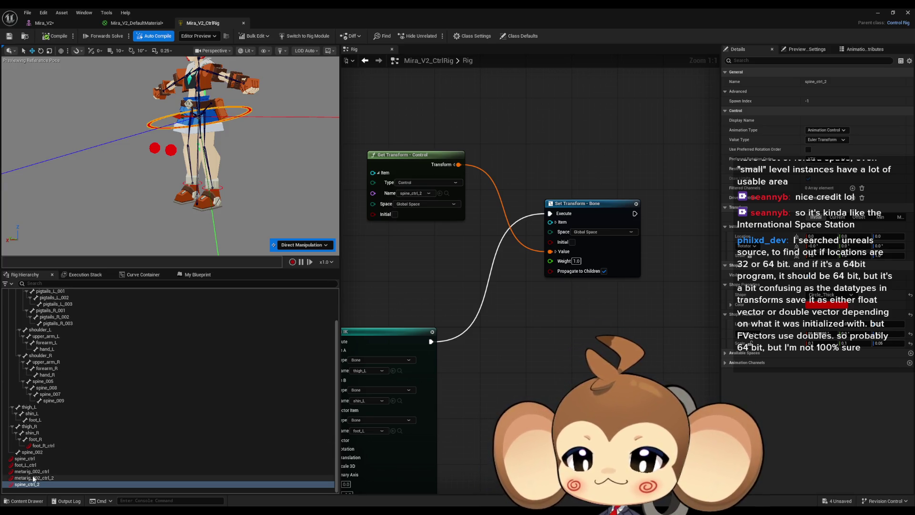
click(40, 446)
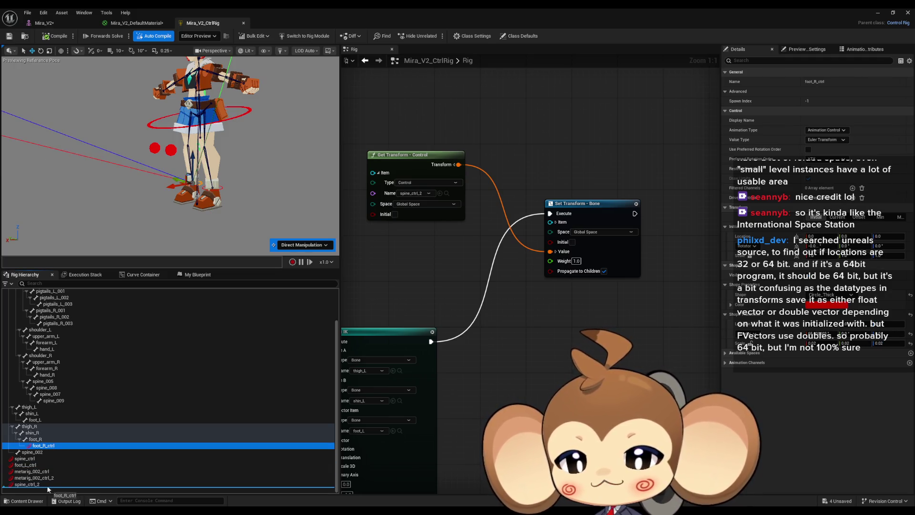
Unparent foot_R_ctrl from the foot_R bone back to the top level
drag(36, 487, 35, 457)
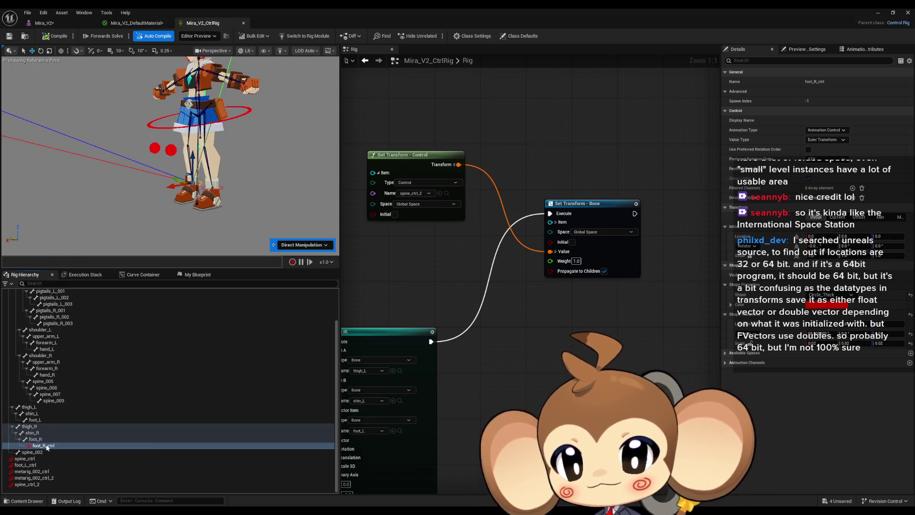
right_click(46, 445)
click(74, 401)
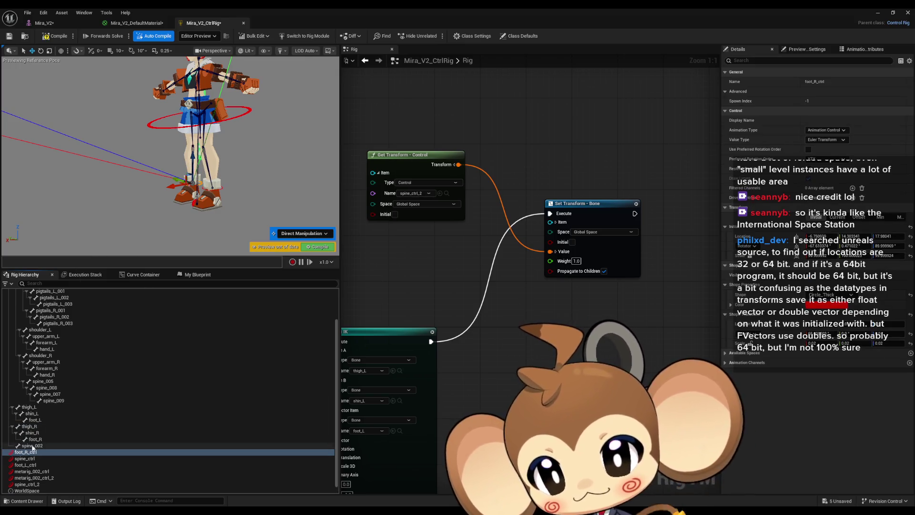
Undo the stray spine_ctrl_2 move and recompile the control rig
click(32, 484)
drag(186, 115, 229, 213)
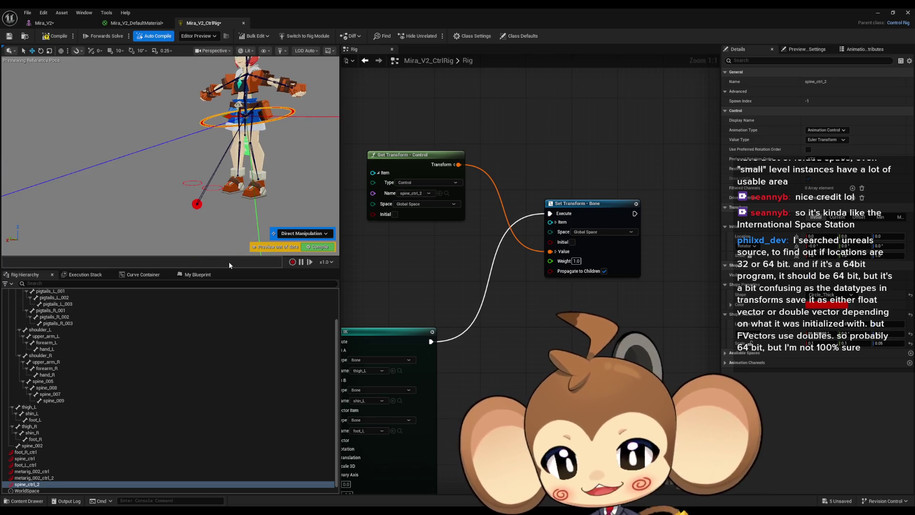
key(ctrl+z)
click(55, 37)
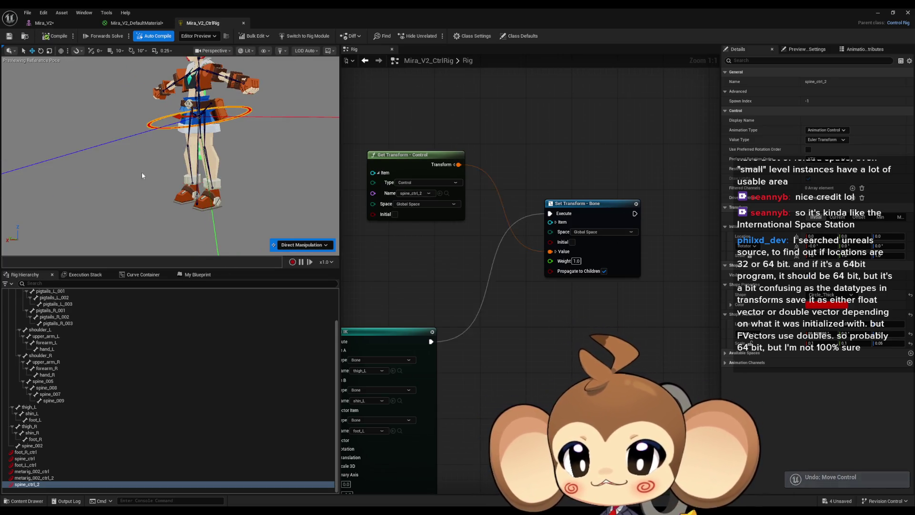
drag(175, 197, 176, 156)
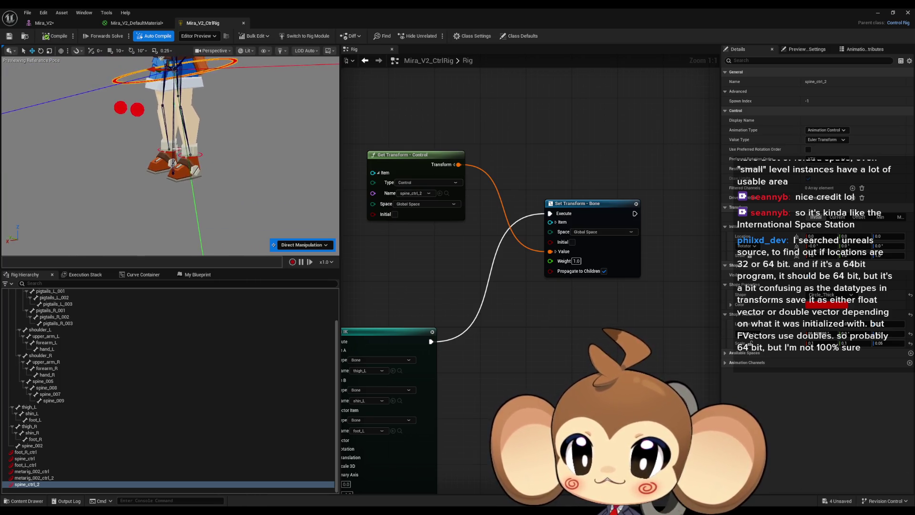
click(68, 451)
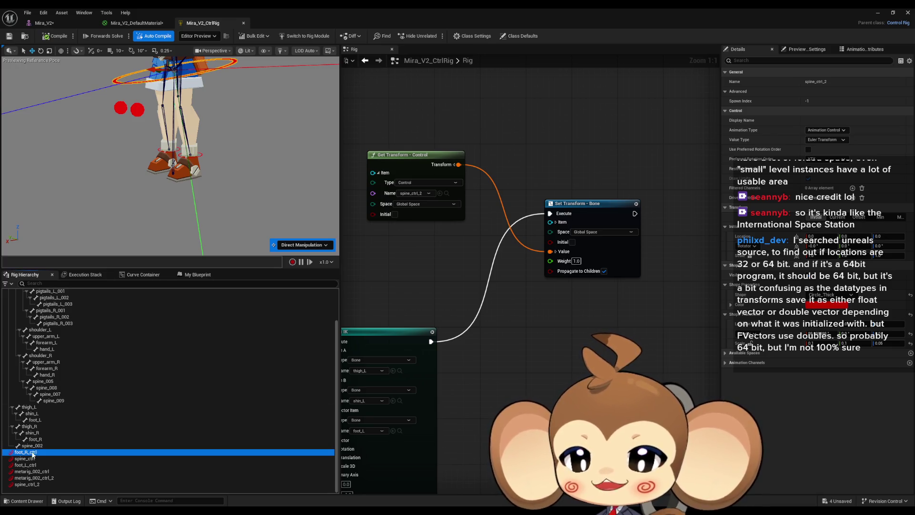
scroll(53, 346, up, 3)
scroll(47, 345, down, 2)
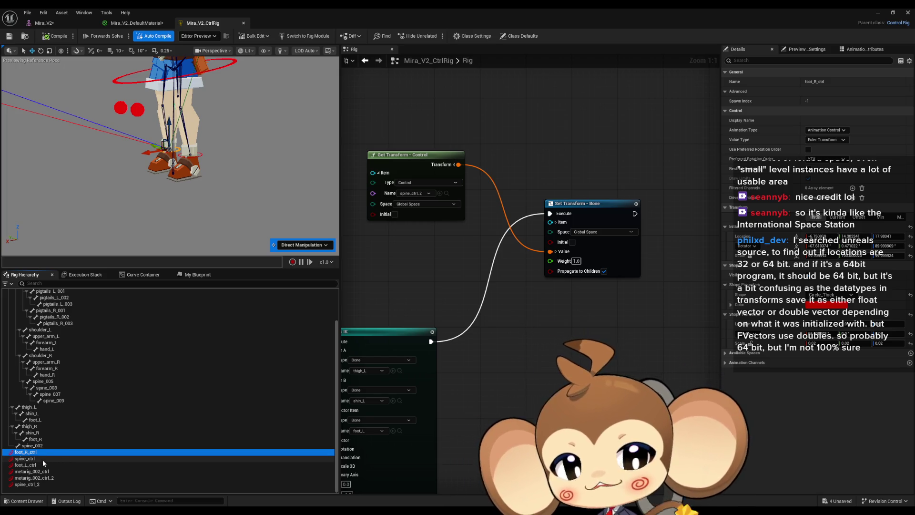
drag(493, 308, 564, 318)
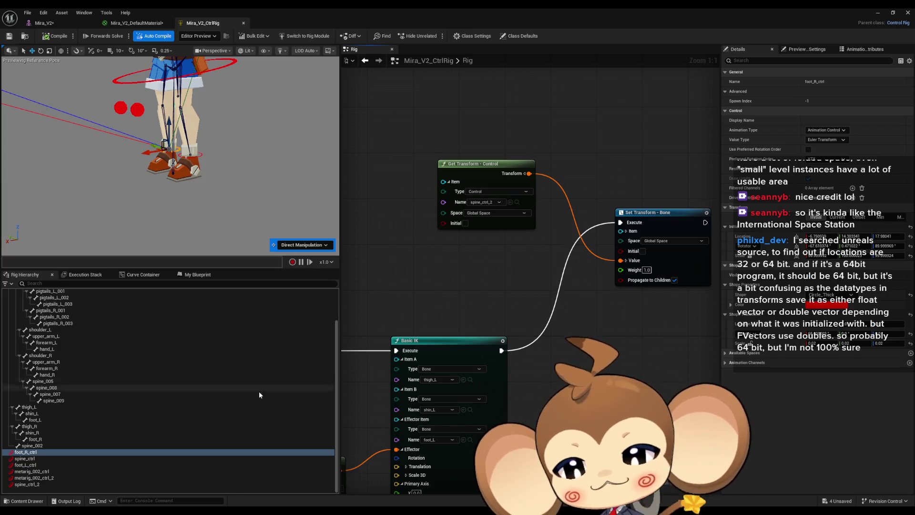
right_click(40, 452)
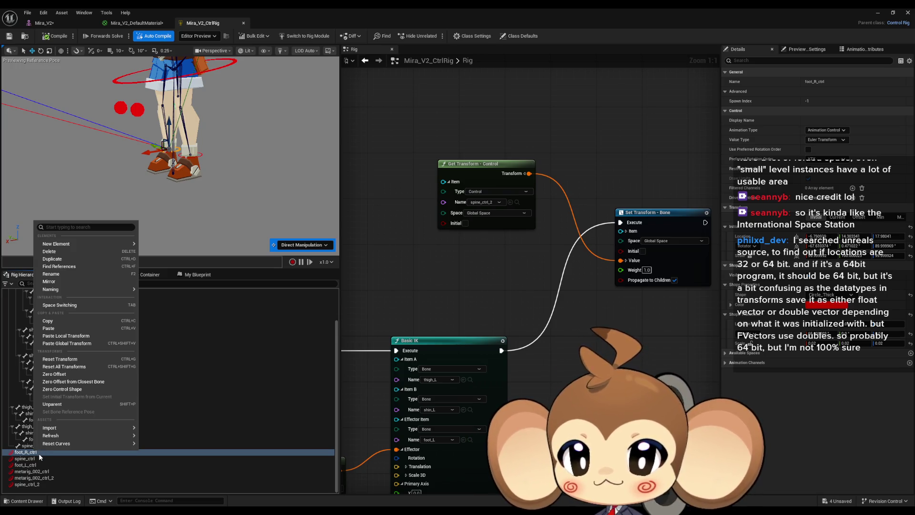
mouse_move(65, 443)
click(498, 282)
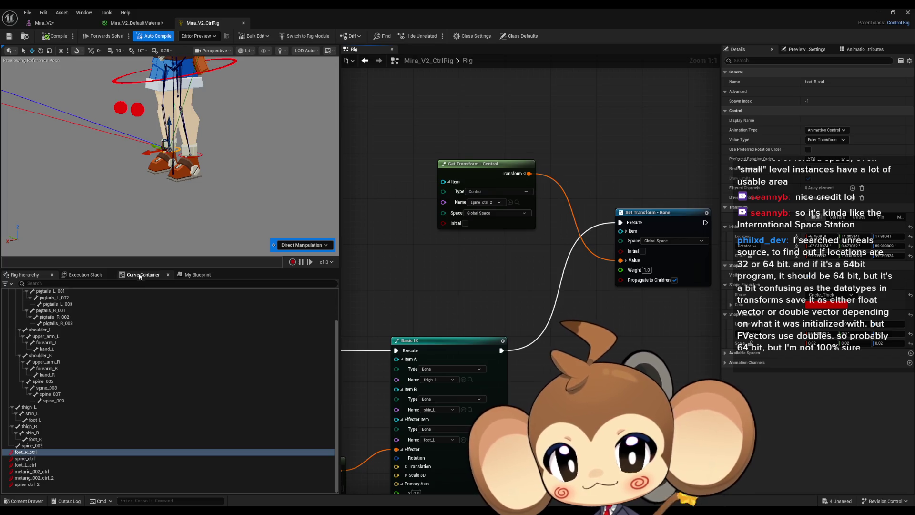
click(84, 275)
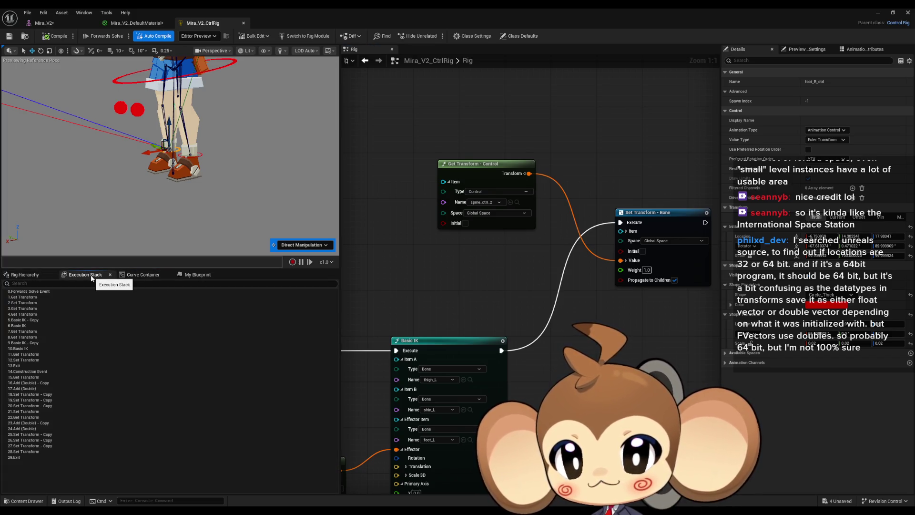
click(197, 274)
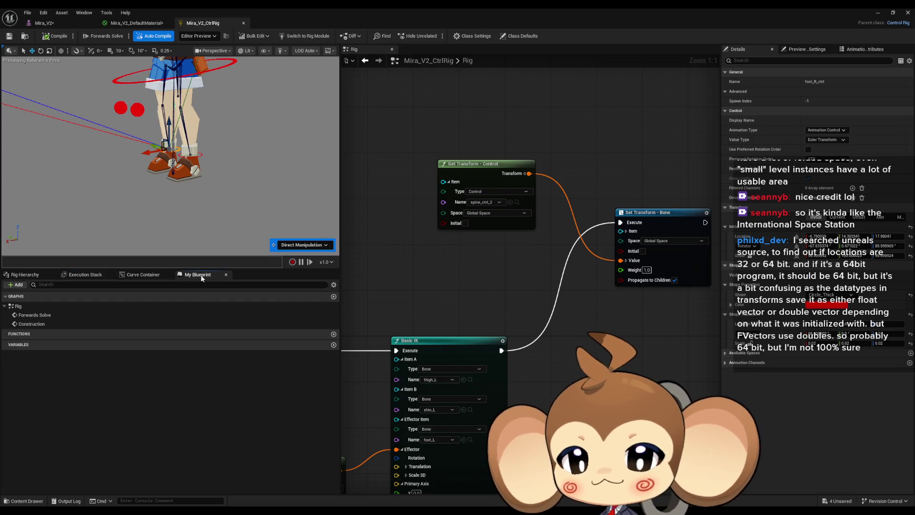
click(28, 274)
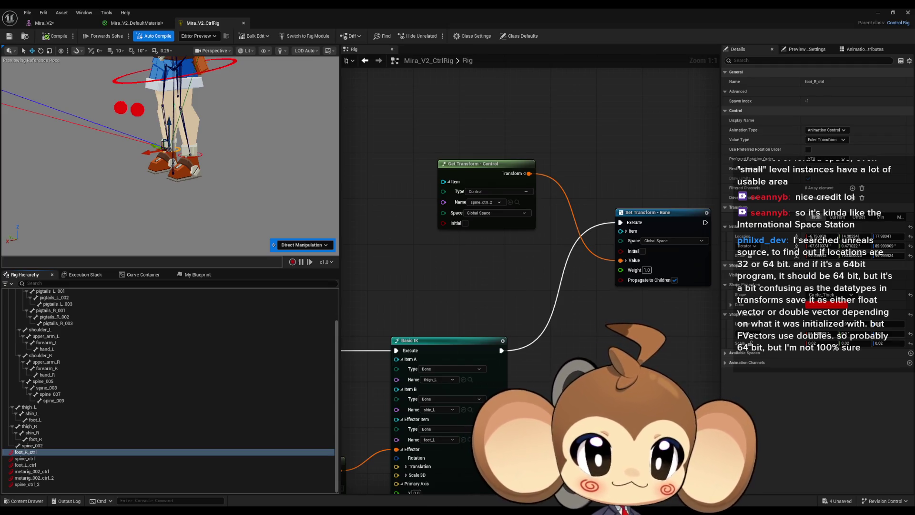
In Paint, pencil the monkey's closed eyes, mouth, round head, hair tuft and face outline
key(alt+Tab)
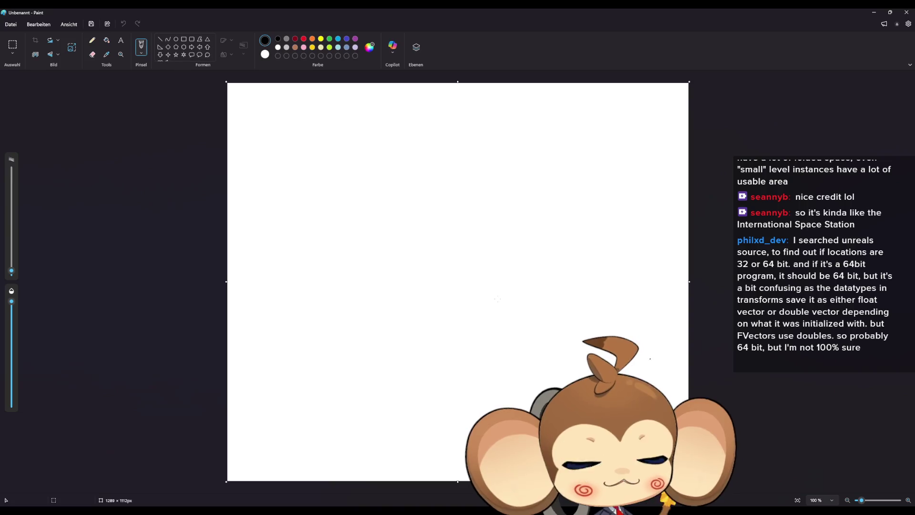
click(103, 43)
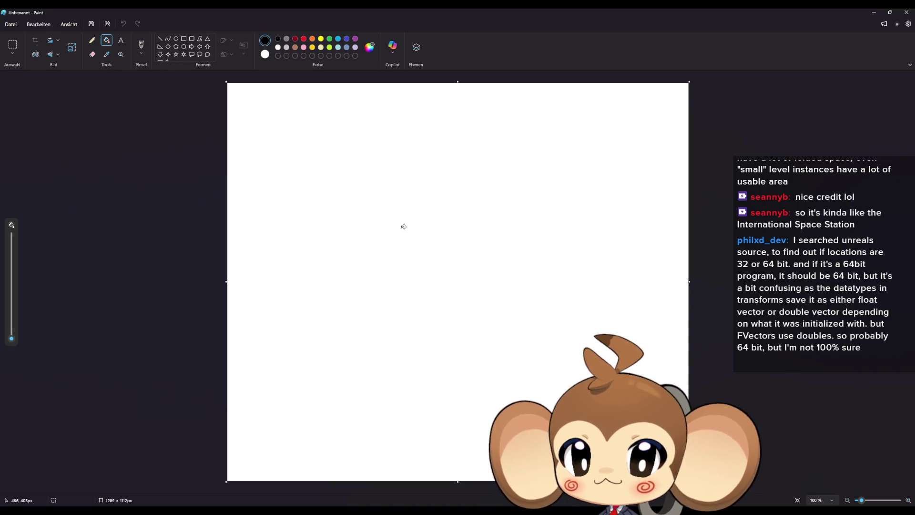
click(92, 40)
mouse_move(13, 272)
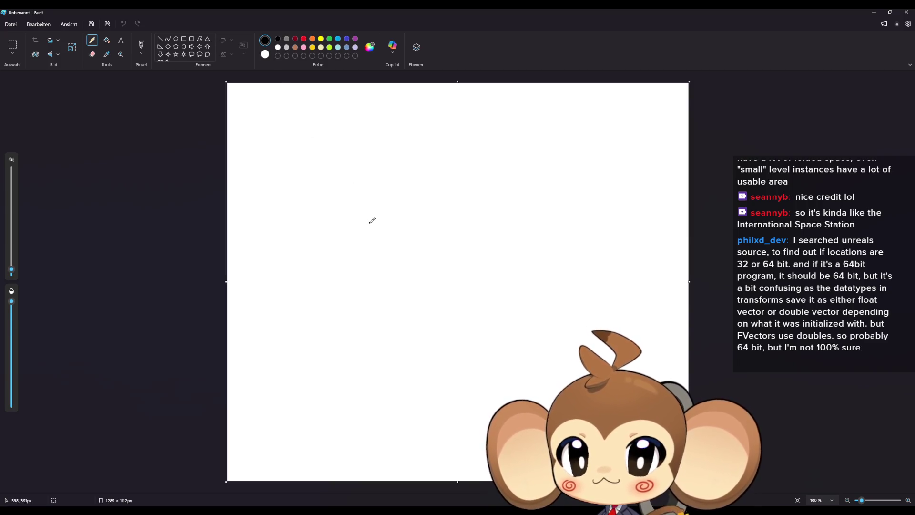
ctrl+scroll(403, 206, up, 3)
mouse_move(346, 210)
mouse_down()
mouse_move(376, 196)
mouse_move(379, 211)
mouse_move(422, 216)
mouse_up()
mouse_move(344, 234)
mouse_down()
mouse_move(357, 249)
mouse_move(421, 252)
mouse_move(424, 245)
mouse_up()
mouse_move(399, 154)
mouse_down()
mouse_move(310, 186)
mouse_move(376, 282)
mouse_move(437, 217)
mouse_move(401, 156)
mouse_move(403, 139)
mouse_move(374, 112)
mouse_up()
mouse_move(375, 175)
mouse_down()
mouse_move(383, 185)
mouse_move(318, 229)
mouse_up()
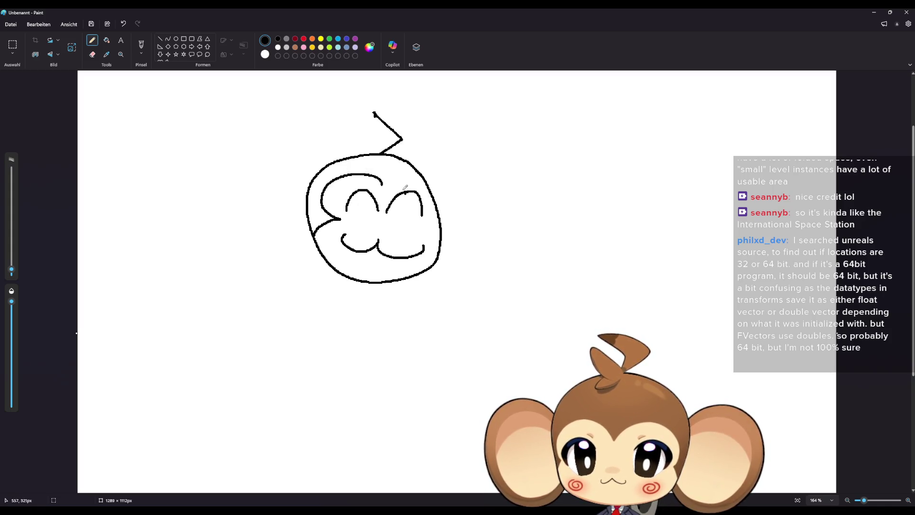
mouse_move(381, 183)
mouse_down()
mouse_move(419, 181)
mouse_move(433, 206)
mouse_move(422, 226)
mouse_move(442, 240)
mouse_up()
Draw the monkey's left and right ears and write BRB beneath the head
mouse_move(309, 182)
mouse_down()
mouse_move(256, 178)
mouse_move(309, 217)
mouse_up()
mouse_move(325, 168)
mouse_down()
mouse_move(307, 138)
mouse_move(247, 241)
mouse_move(311, 230)
mouse_up()
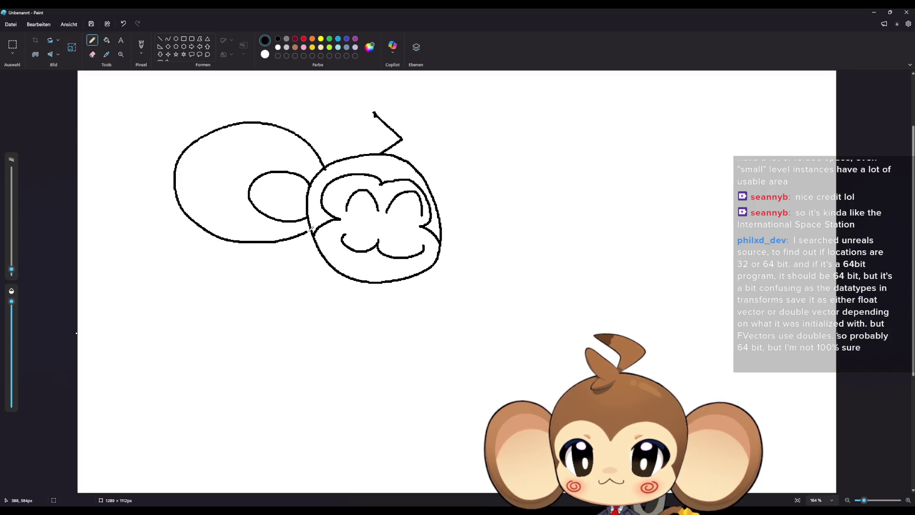
mouse_move(429, 182)
mouse_down()
mouse_move(455, 231)
mouse_move(442, 227)
mouse_up()
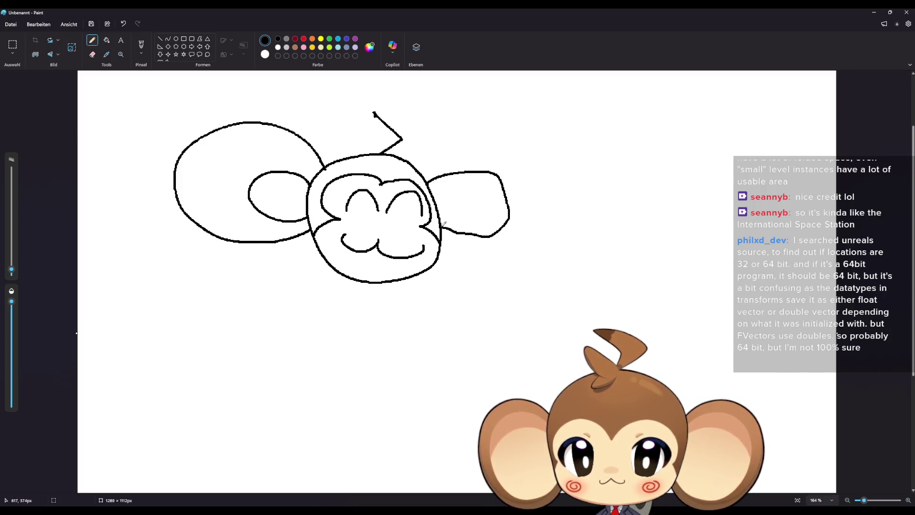
mouse_move(418, 166)
mouse_down()
mouse_move(579, 245)
mouse_move(444, 248)
mouse_up()
mouse_move(221, 336)
mouse_down()
mouse_move(263, 324)
mouse_move(228, 328)
mouse_up()
drag(292, 296, 316, 366)
drag(353, 317, 351, 367)
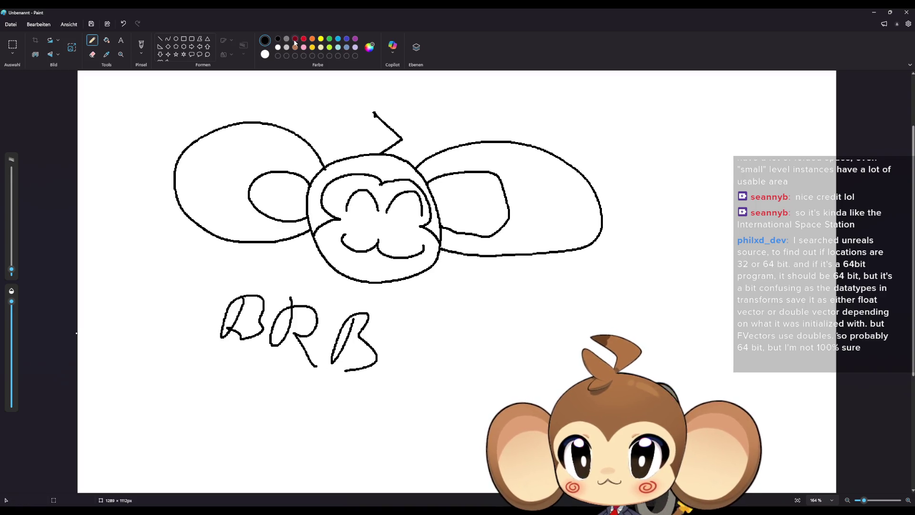
Add dark red swirls on both cheeks
click(295, 42)
ctrl+scroll(338, 227, up, 5)
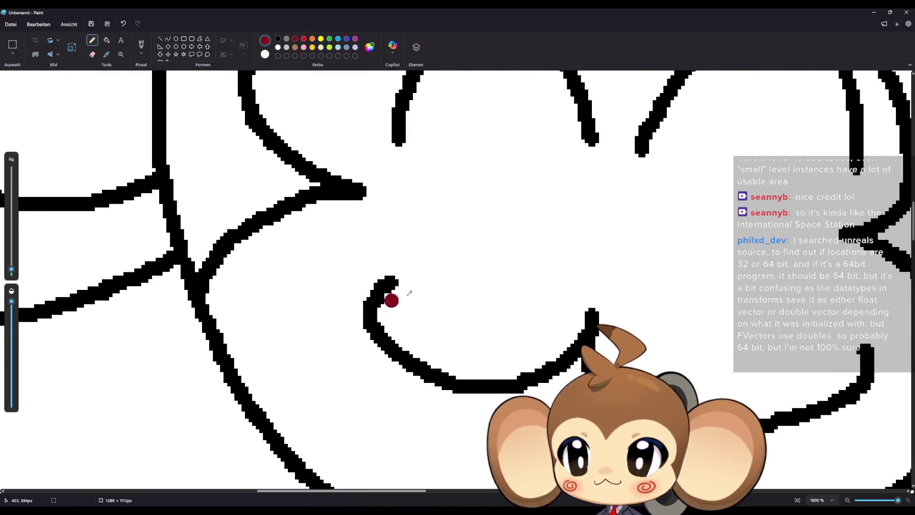
mouse_move(348, 224)
mouse_down()
mouse_move(345, 267)
mouse_move(339, 256)
mouse_up()
mouse_move(806, 287)
mouse_down()
mouse_move(820, 315)
mouse_move(831, 305)
mouse_up()
ctrl+scroll(457, 308, down, 4)
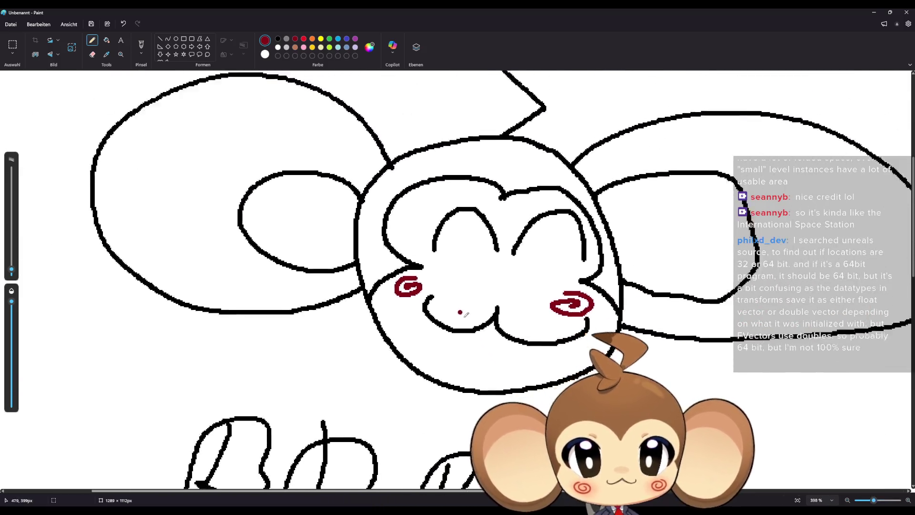
ctrl+scroll(466, 314, down, 4)
Zoom out to the whole drawing, then close Paint choosing Don't Save
scroll(537, 362, down, 2)
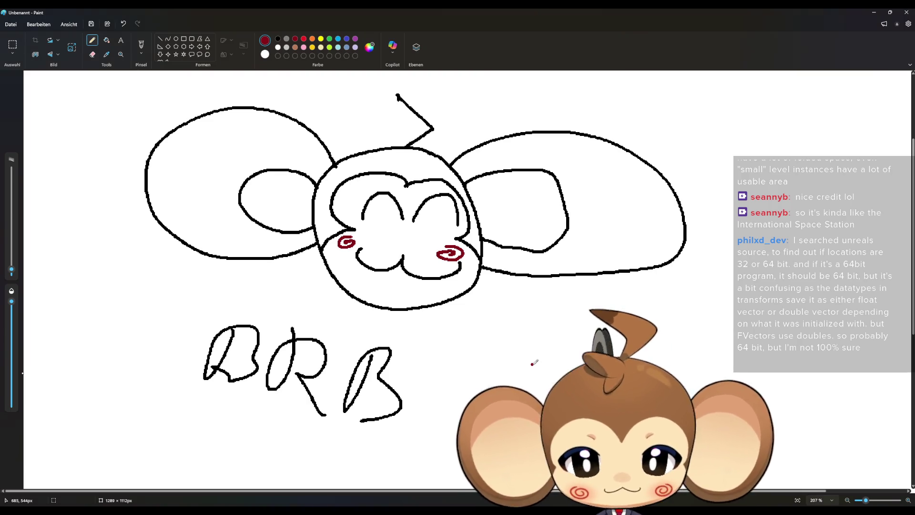
click(906, 12)
click(453, 275)
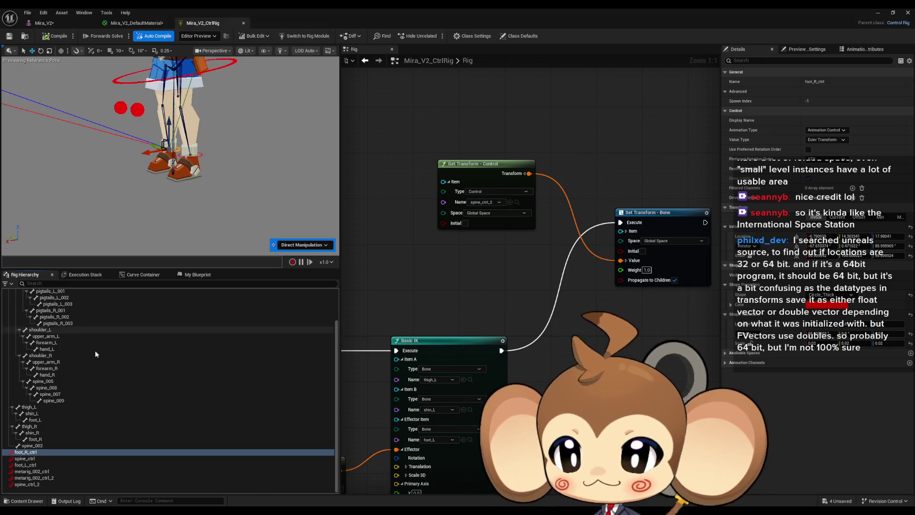
right_click(30, 458)
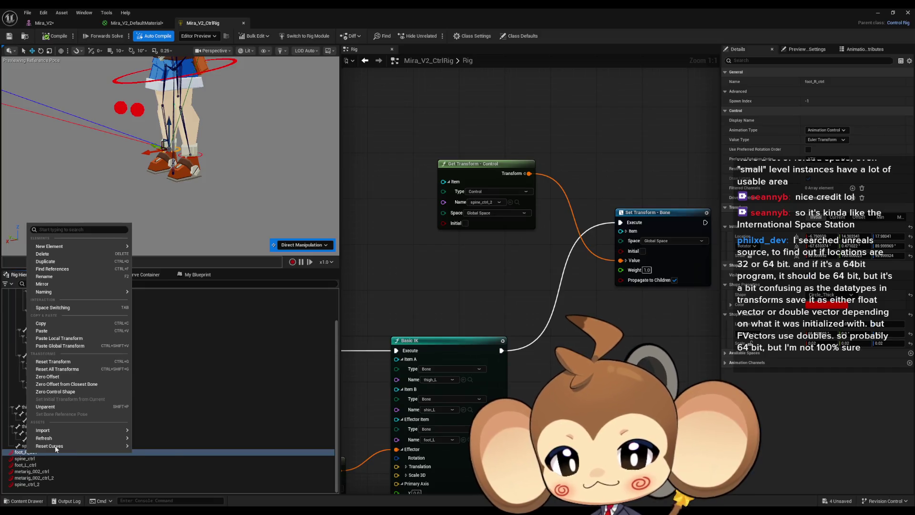
mouse_move(55, 439)
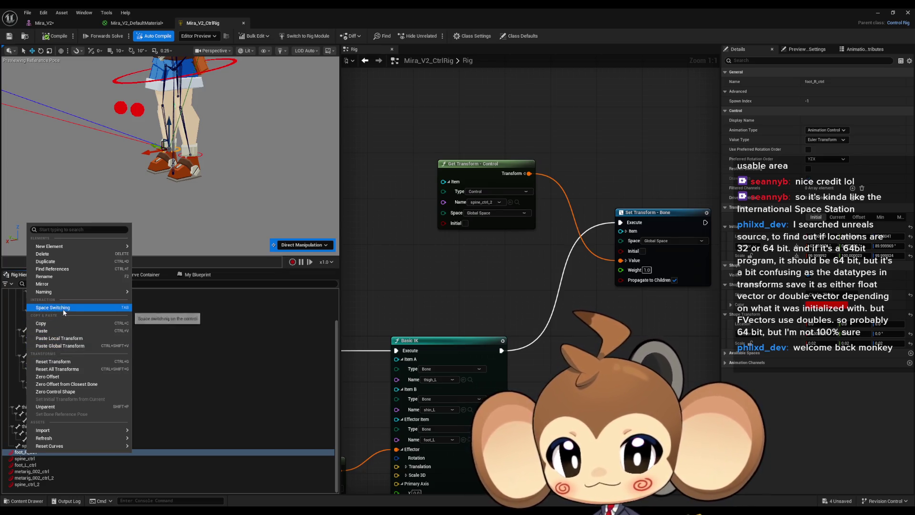
mouse_move(60, 293)
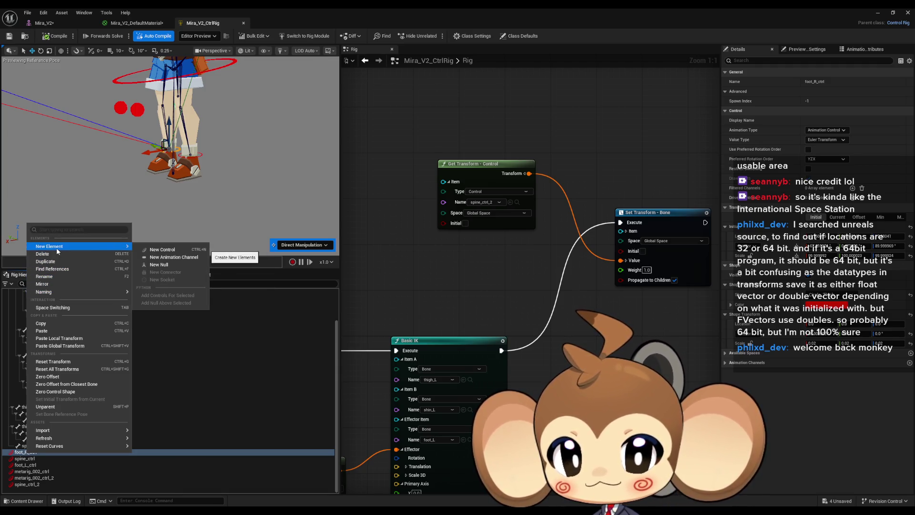
click(395, 262)
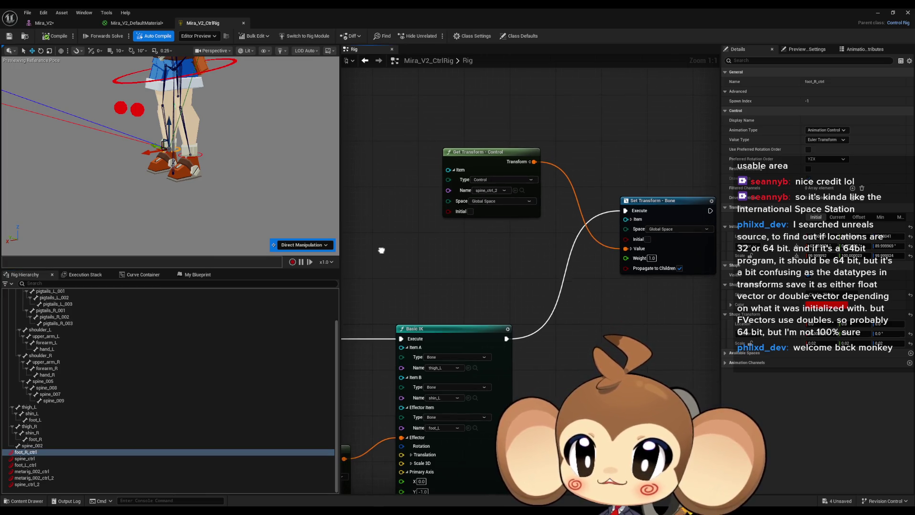
click(26, 485)
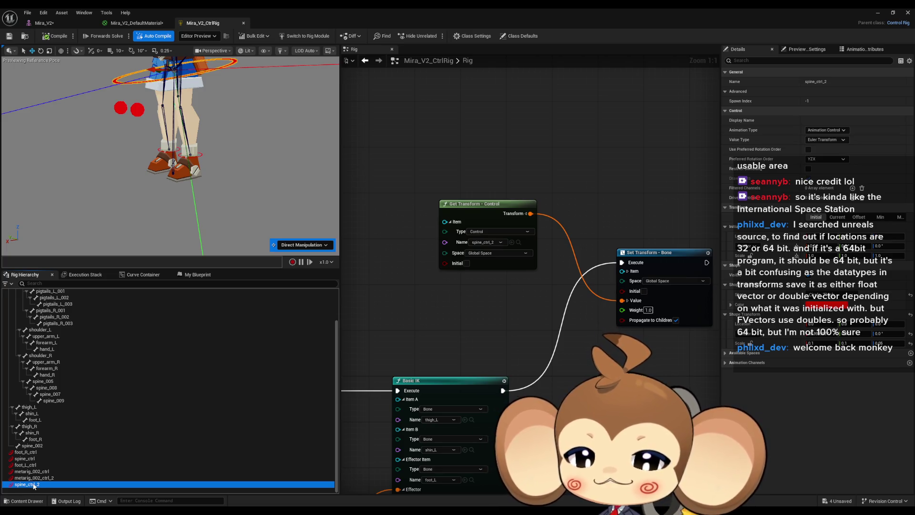
Orbit and zoom the viewport out to show Mira's full body
mouse_move(166, 157)
mouse_down()
mouse_move(176, 153)
mouse_move(157, 142)
mouse_move(186, 148)
mouse_move(154, 162)
mouse_up()
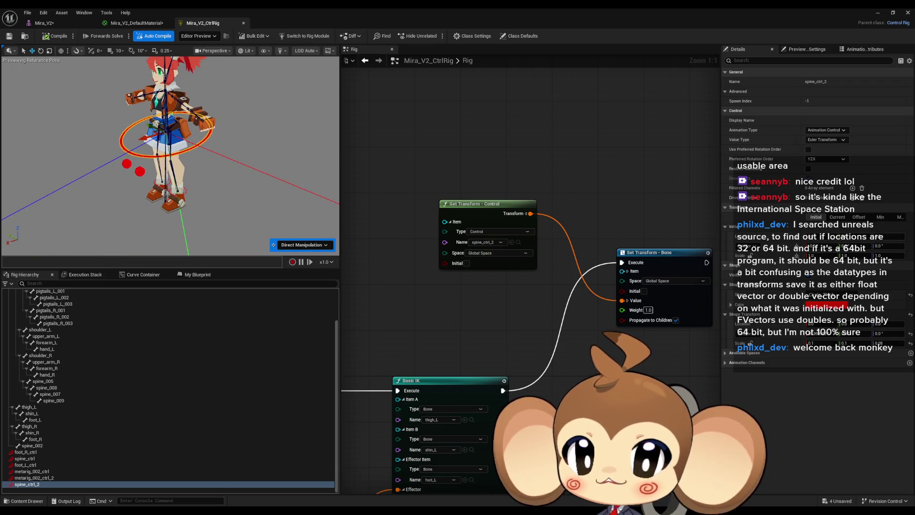
drag(153, 162, 154, 153)
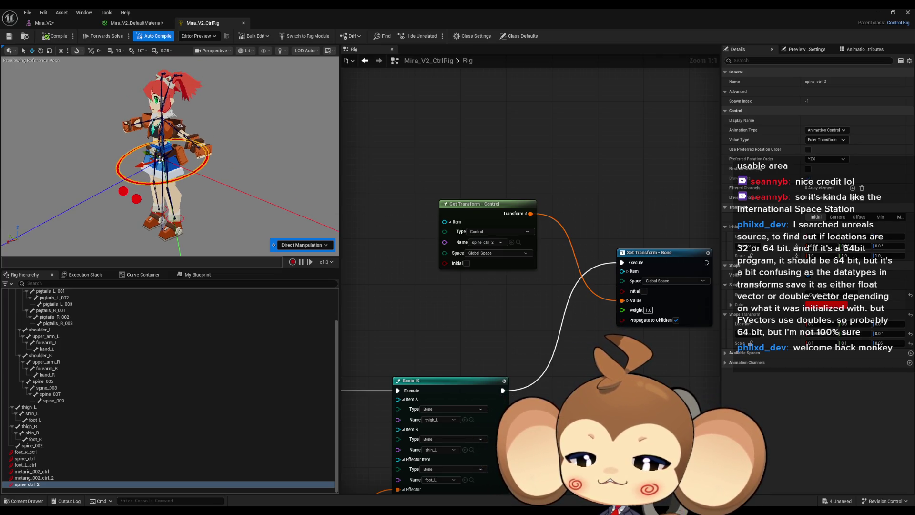
scroll(100, 436, up, 3)
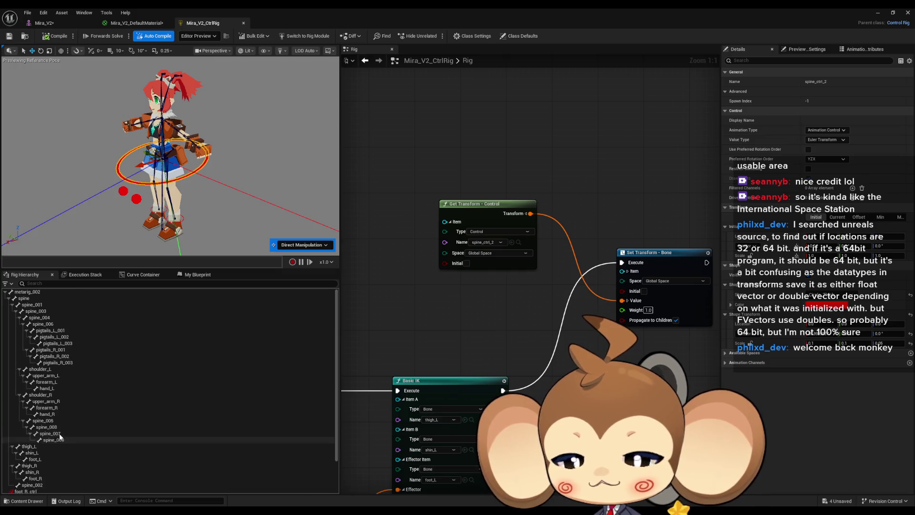
Create a new control, spine_001_ctrl, on the spine_001 bone
click(38, 306)
right_click(38, 307)
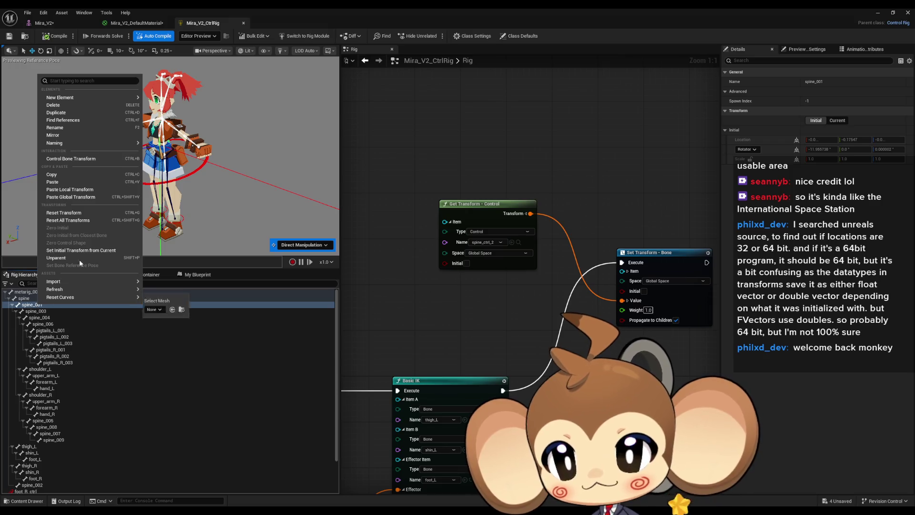
mouse_move(78, 98)
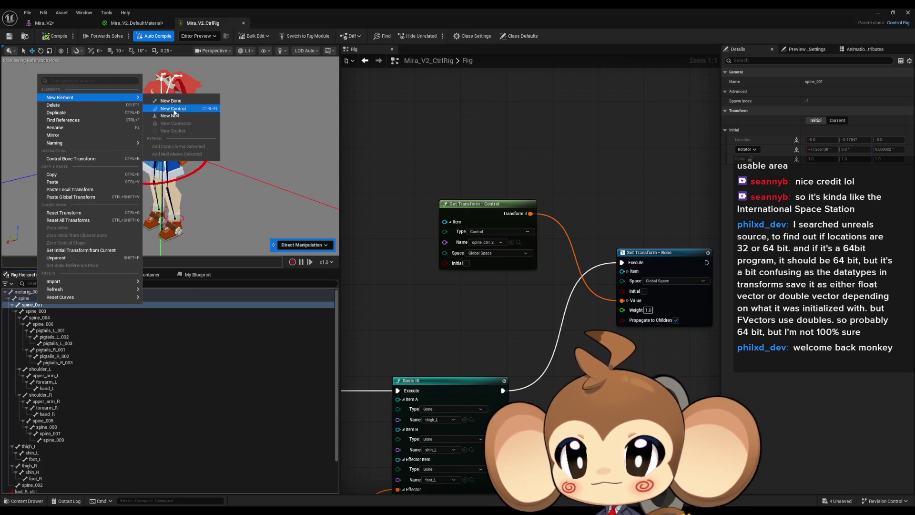
click(172, 108)
drag(513, 314, 295, 278)
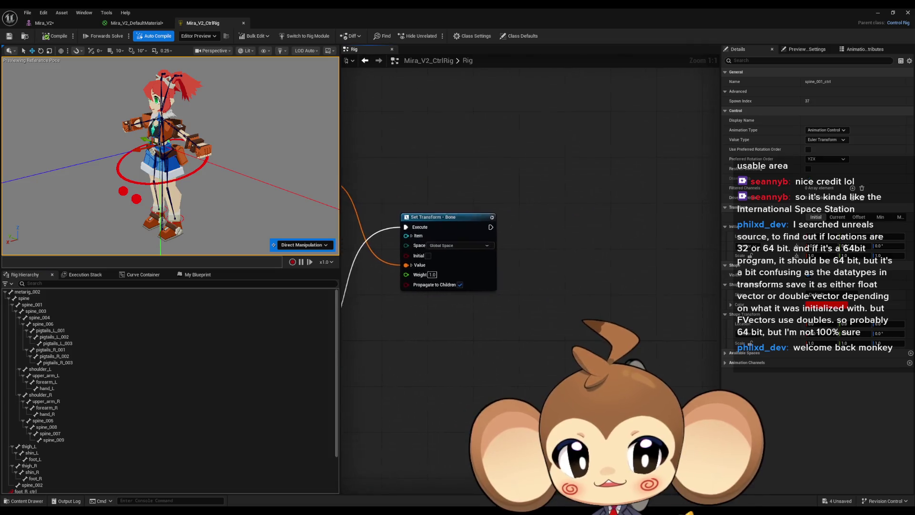
scroll(157, 430, down, 3)
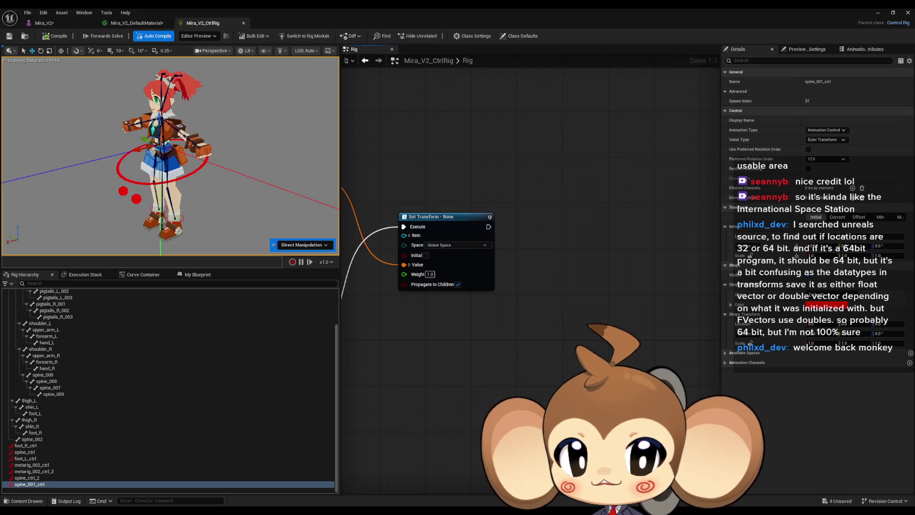
scroll(436, 333, down, 4)
Add a Get Control node for spine_001_ctrl and a Set Transform – Bone node for spine_001
drag(72, 483, 460, 230)
click(486, 250)
scroll(34, 307, up, 2)
mouse_move(34, 305)
mouse_down()
mouse_move(245, 306)
mouse_move(538, 274)
mouse_up()
click(562, 305)
scroll(489, 289, up, 3)
scroll(488, 289, up, 1)
Wire the control's Transform to the bone's Value, chain execution from the first setter, and tidy the nodes
drag(595, 311, 508, 183)
drag(431, 276, 595, 273)
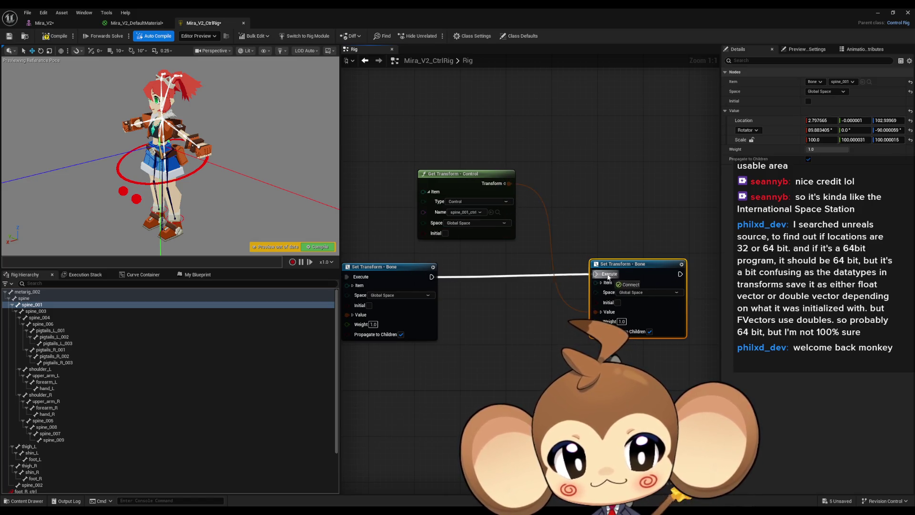
drag(485, 372, 543, 372)
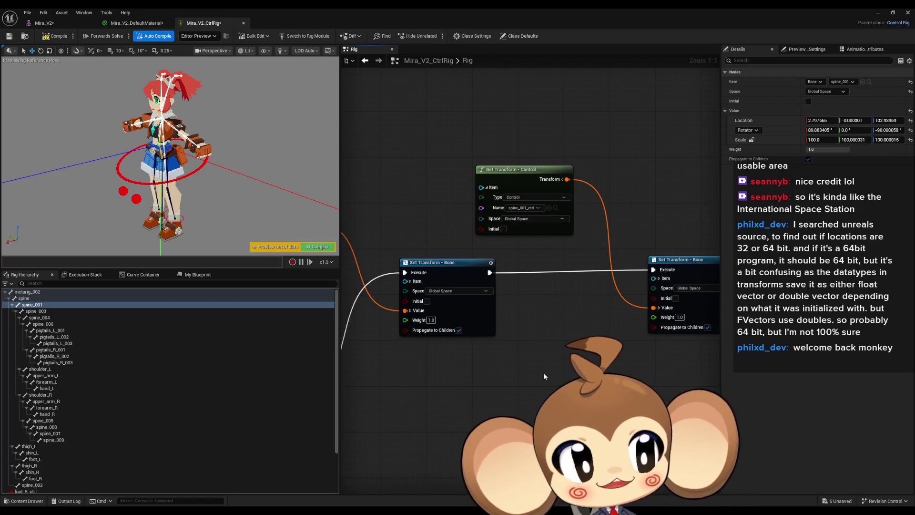
mouse_move(532, 184)
mouse_down()
mouse_move(564, 157)
mouse_move(554, 147)
mouse_move(558, 301)
mouse_move(613, 296)
mouse_up()
mouse_move(502, 324)
mouse_down()
mouse_move(587, 306)
mouse_move(394, 332)
mouse_move(408, 367)
mouse_up()
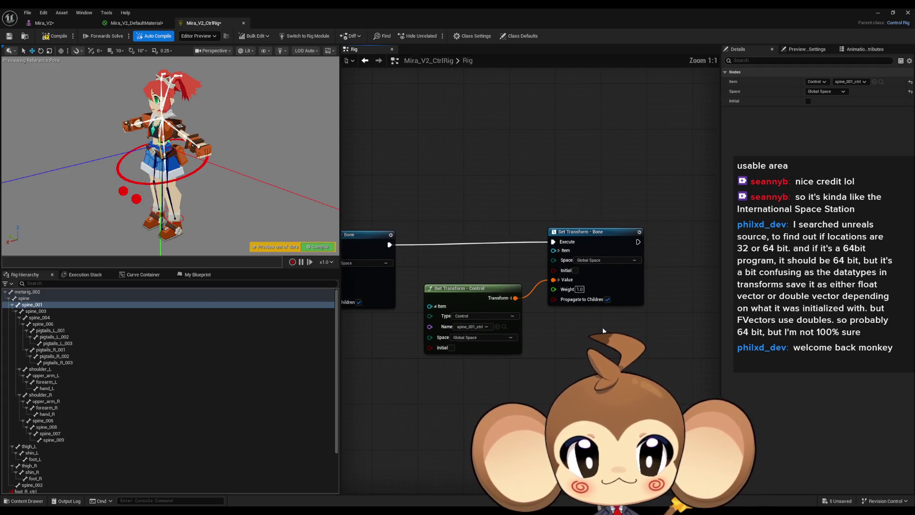
Compile the control rig and reselect spine_001_ctrl in the Rig Hierarchy
drag(575, 334, 503, 347)
scroll(72, 453, down, 3)
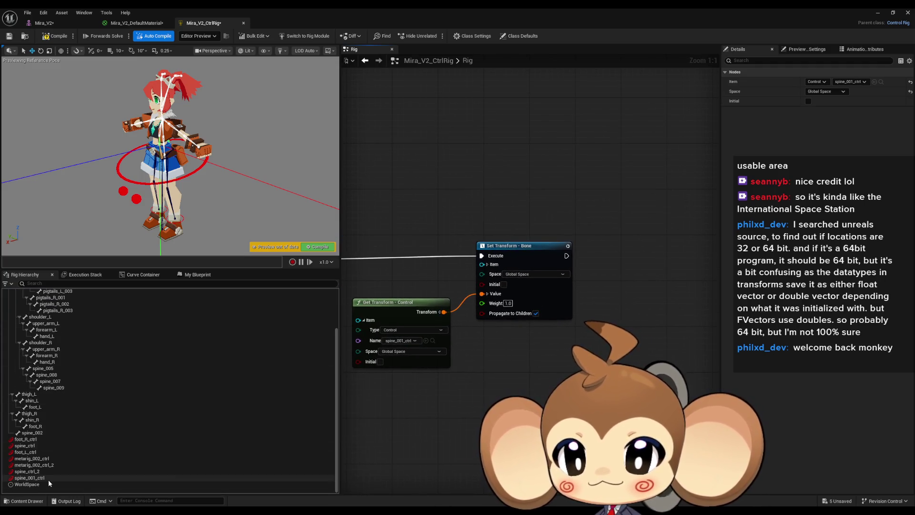
click(44, 477)
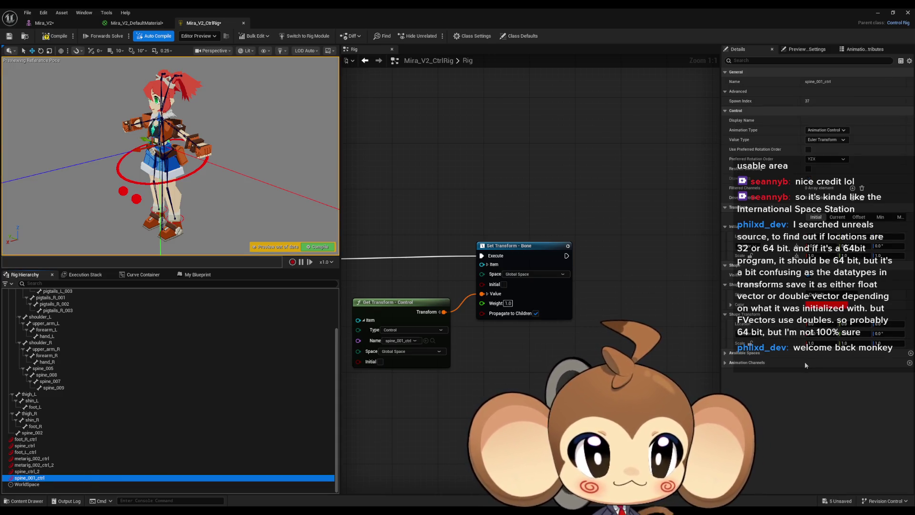
click(812, 343)
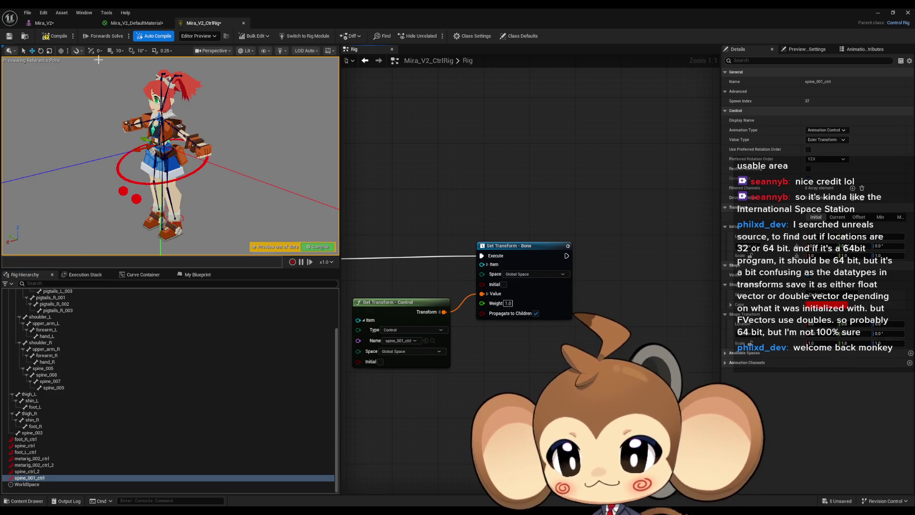
click(52, 36)
click(25, 478)
click(25, 485)
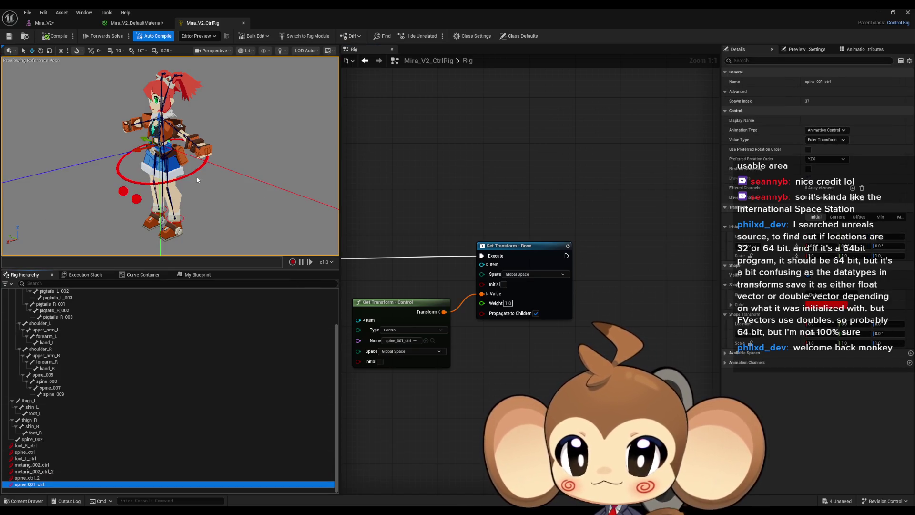
click(30, 478)
click(34, 485)
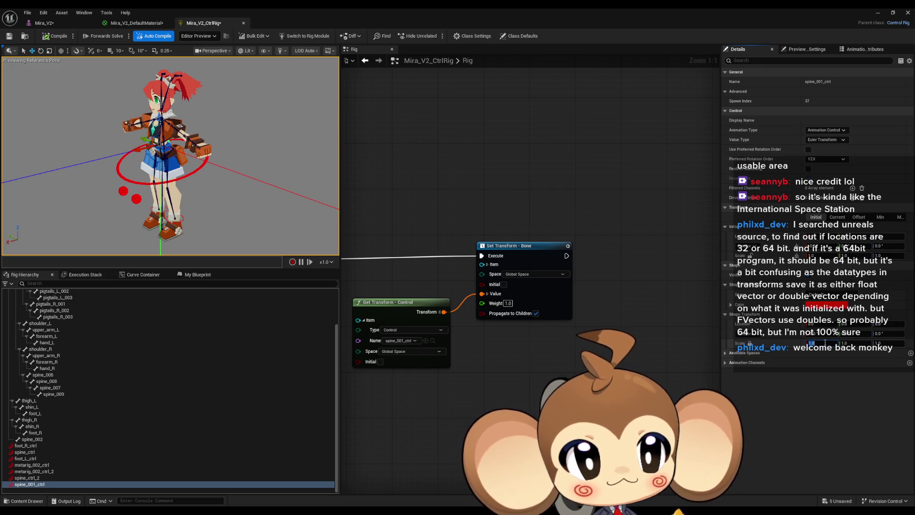
Give spine_001_ctrl a 0.1 shape scale and a Circle_Thick shape rotated 90° to lie flat
text(0.1)
key(Return)
click(826, 295)
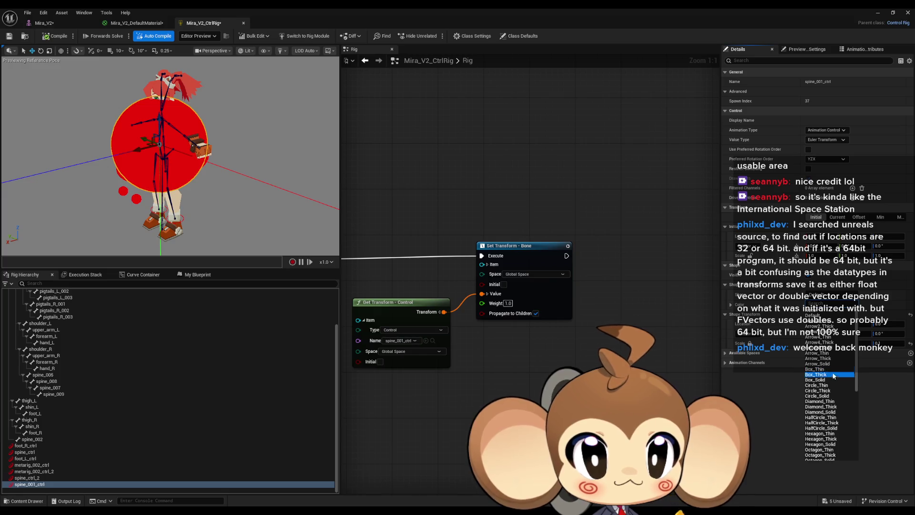
click(831, 392)
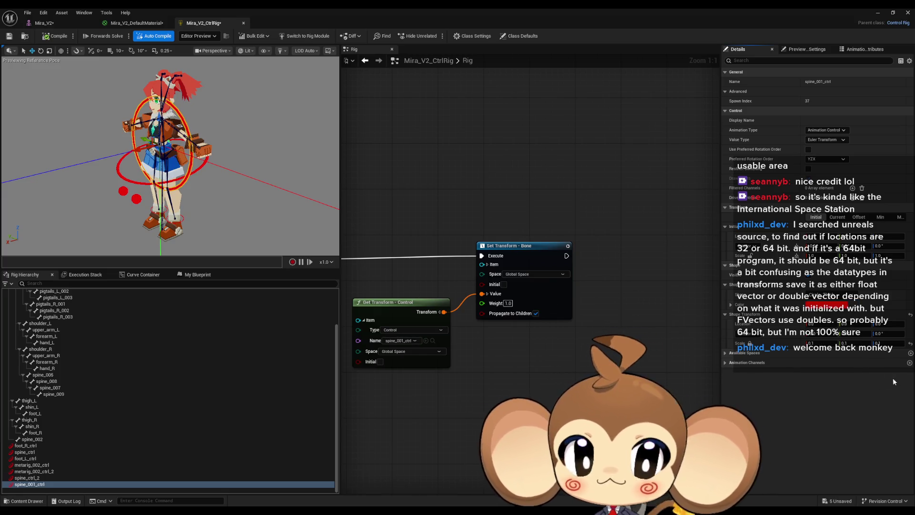
key(Return)
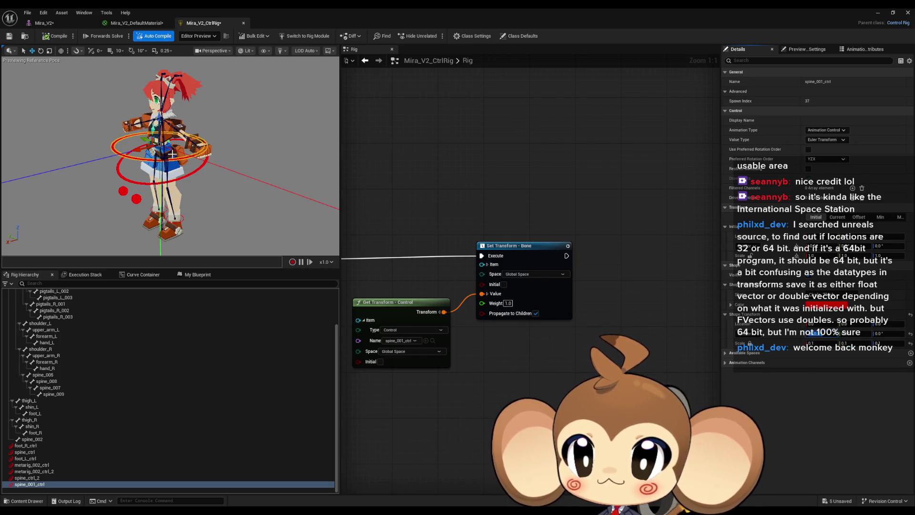
Test-move the spine_ctrl_2 ring in the viewport, then undo the move
click(134, 181)
mouse_move(142, 165)
mouse_down()
mouse_move(118, 181)
mouse_move(60, 192)
mouse_up()
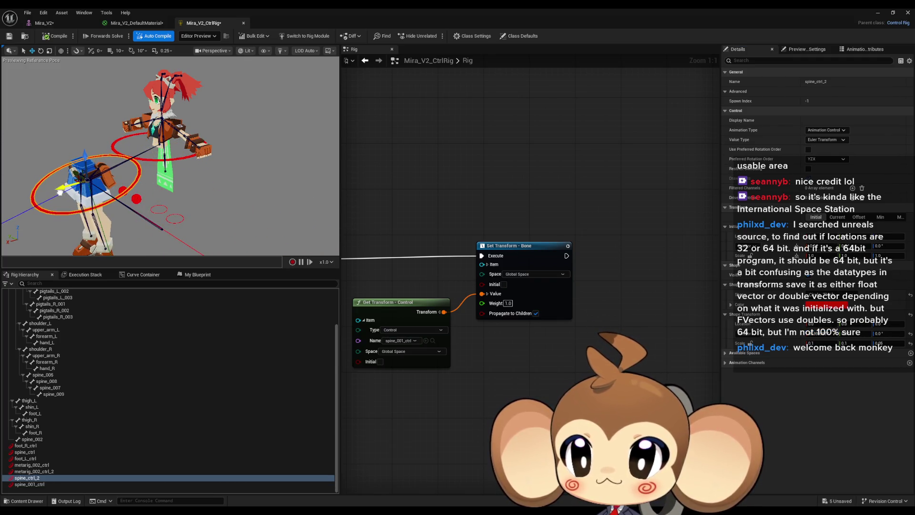
mouse_move(60, 192)
mouse_down()
mouse_move(207, 157)
mouse_move(53, 192)
mouse_move(222, 169)
mouse_move(66, 182)
mouse_move(224, 162)
mouse_move(112, 171)
mouse_up()
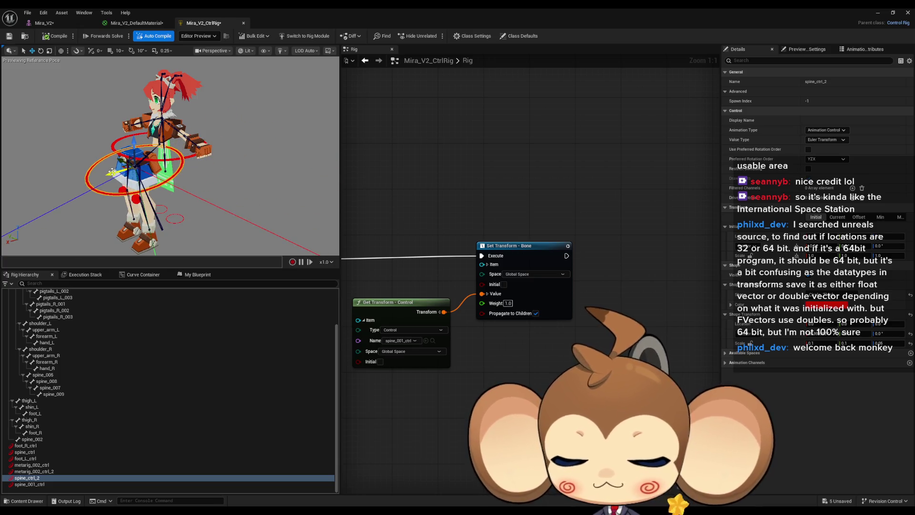
key(ctrl+z)
Parent spine_001_ctrl under spine_ctrl_2, test the chain by bending it, then undo the test pose
click(45, 483)
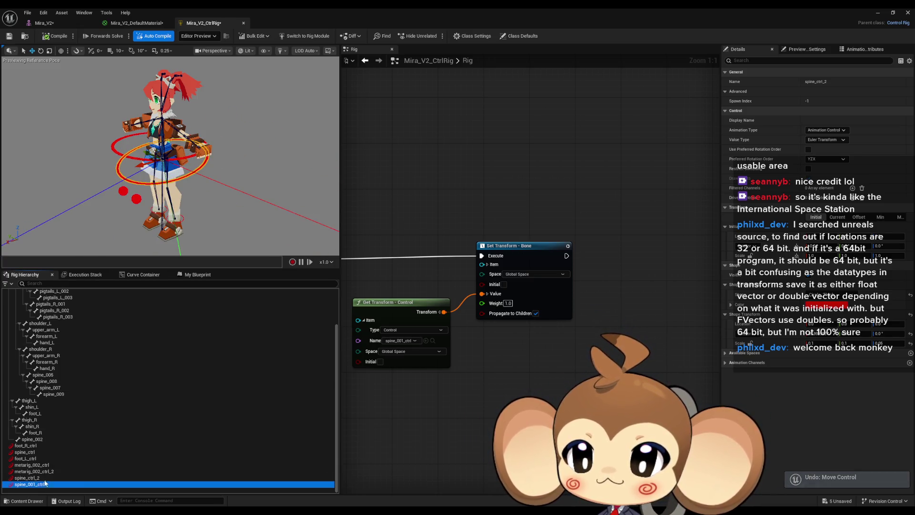
key(ctrl+z)
mouse_move(145, 163)
mouse_down()
mouse_move(38, 167)
mouse_move(219, 158)
mouse_move(104, 194)
mouse_up()
drag(42, 207, 150, 185)
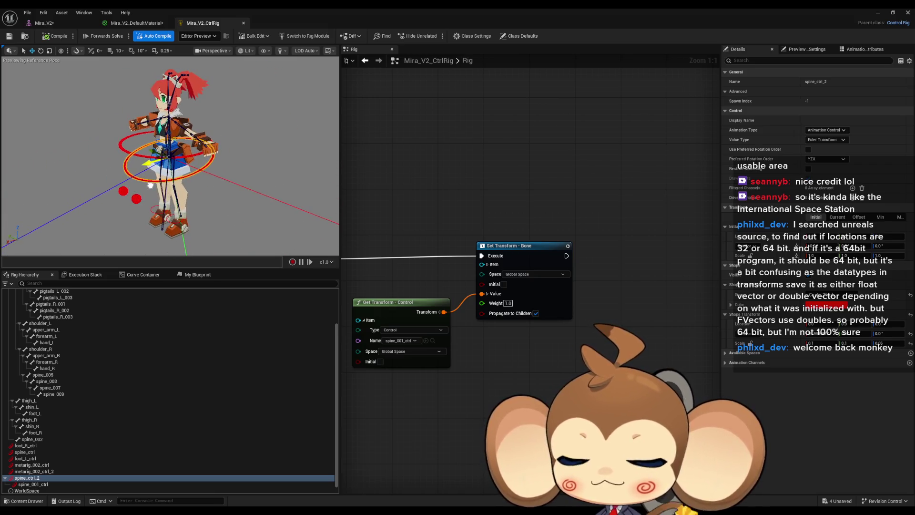
key(ctrl+z)
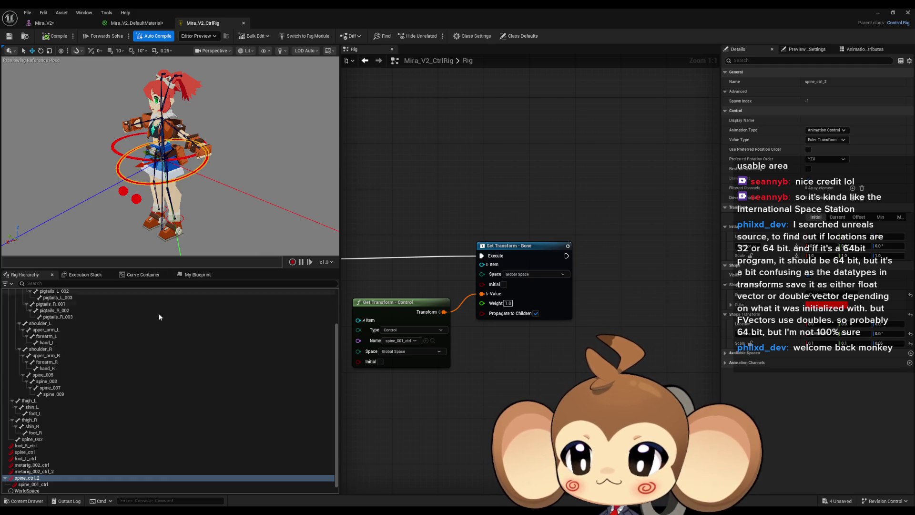
Create control metarig_002_ctrl_3 on the metarig_002 bone and parent spine_ctrl_2 under it
scroll(124, 371, up, 3)
click(28, 292)
right_click(27, 291)
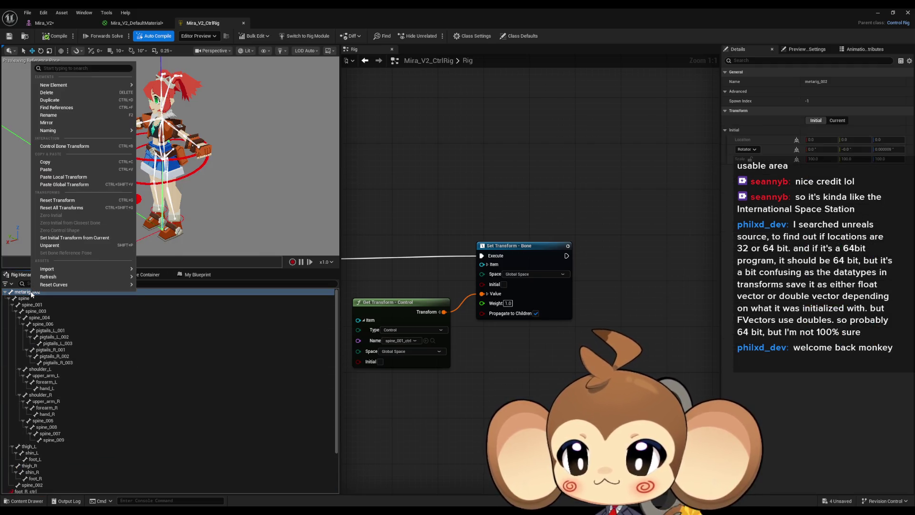
mouse_move(73, 86)
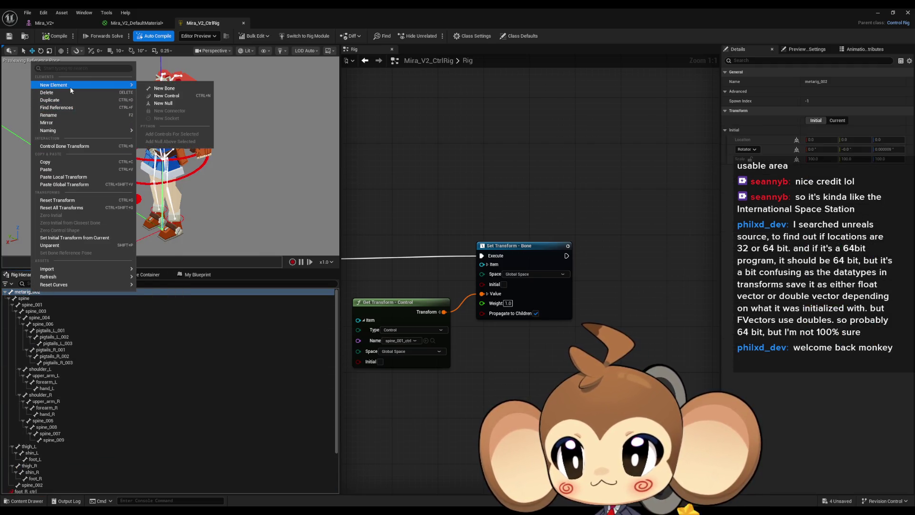
click(174, 96)
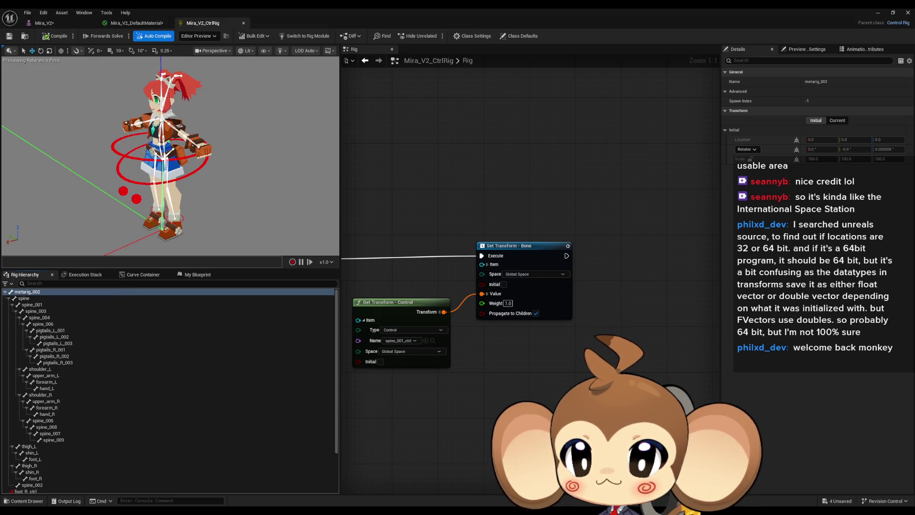
scroll(59, 351, down, 3)
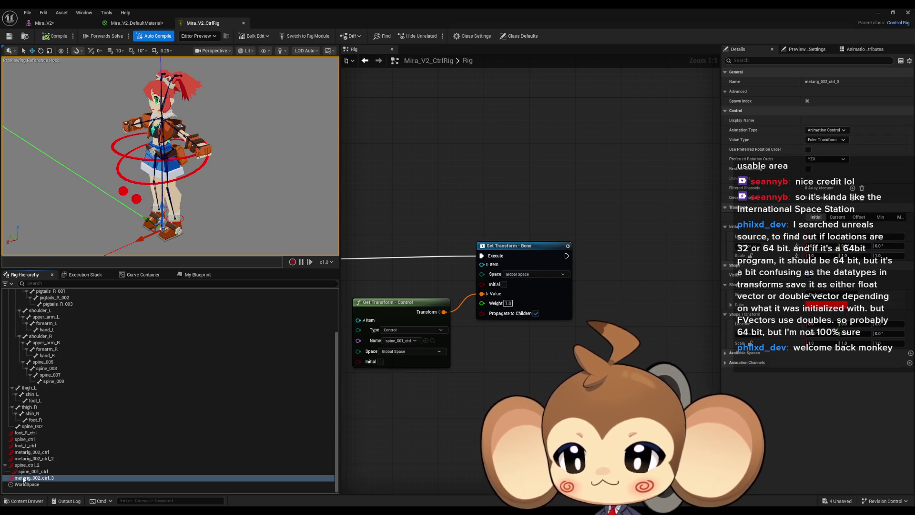
drag(29, 464, 30, 478)
Add Get Transform and Set Transform - Bone nodes so metarig_002_ctrl_3 drives metarig_002, wired first in execution
drag(480, 408, 476, 401)
click(471, 403)
mouse_move(322, 398)
mouse_down()
mouse_move(295, 393)
mouse_move(352, 324)
mouse_move(450, 358)
mouse_move(493, 121)
mouse_move(432, 111)
mouse_up()
scroll(39, 376, up, 3)
scroll(37, 390, up, 1)
drag(27, 291, 531, 123)
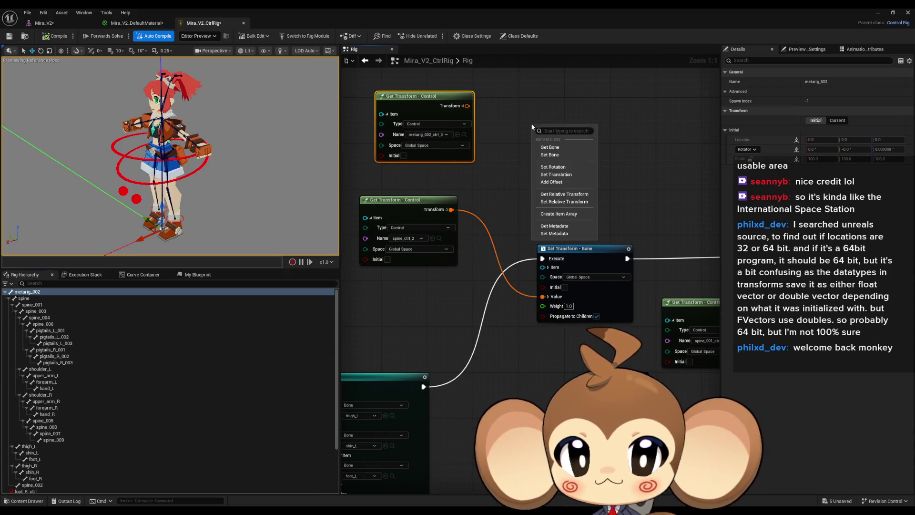
click(549, 155)
drag(525, 167, 467, 105)
drag(609, 128, 544, 262)
drag(423, 387, 524, 129)
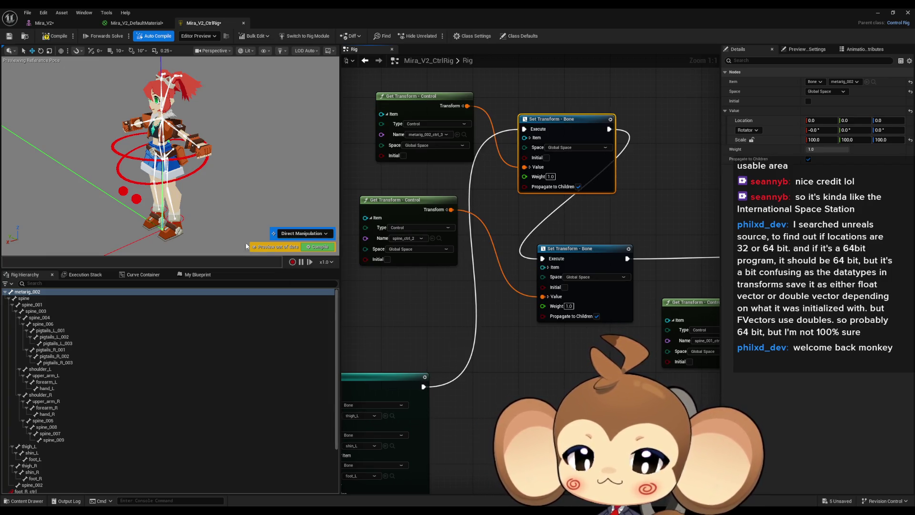
scroll(130, 373, down, 3)
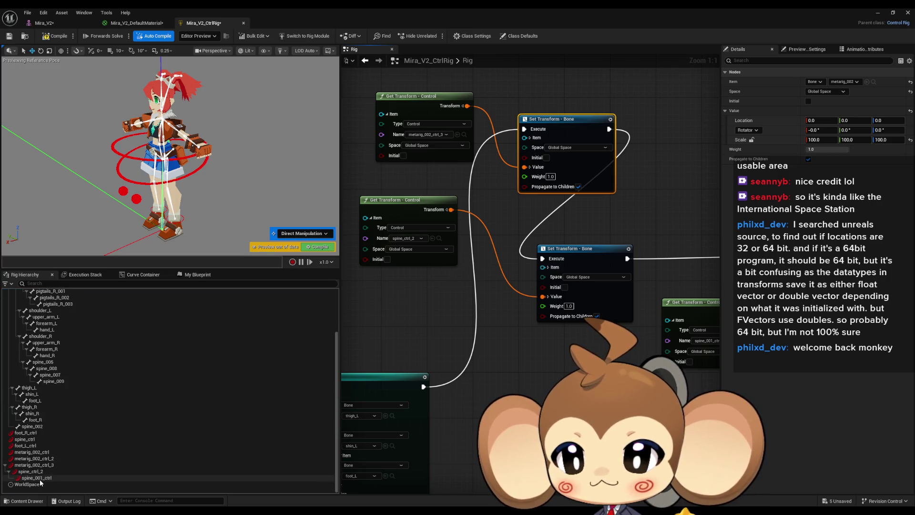
Set metarig_002_ctrl_3's shape colour to white
click(31, 466)
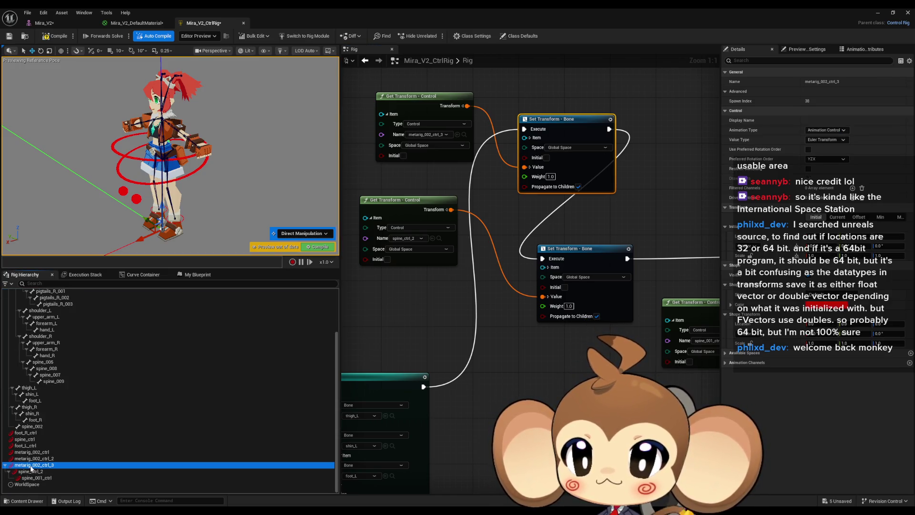
click(827, 308)
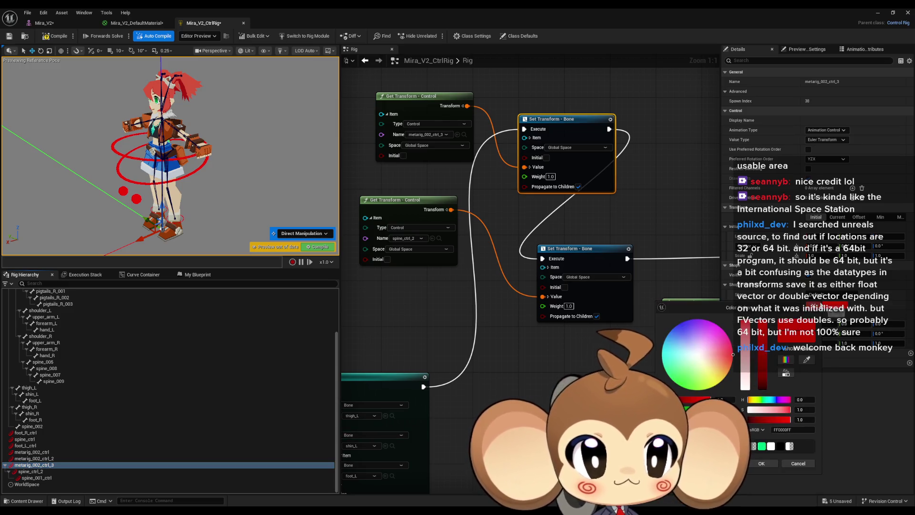
drag(741, 363, 743, 419)
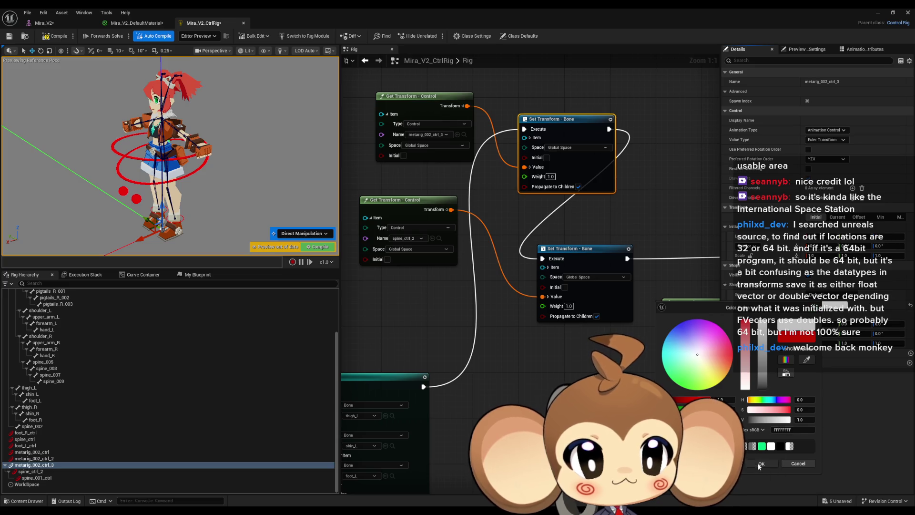
click(761, 463)
Make metarig_002_ctrl_3 a thick circle with 0.1 shape scale around the feet
click(826, 296)
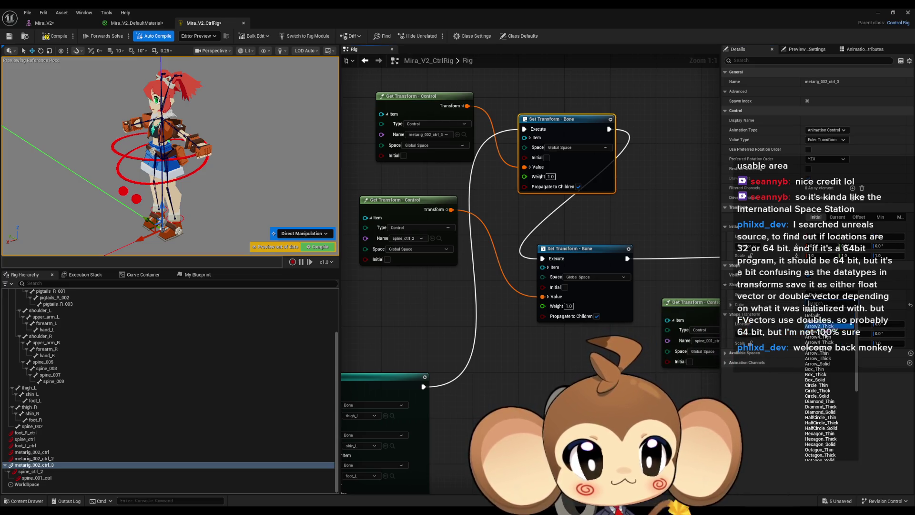
click(817, 391)
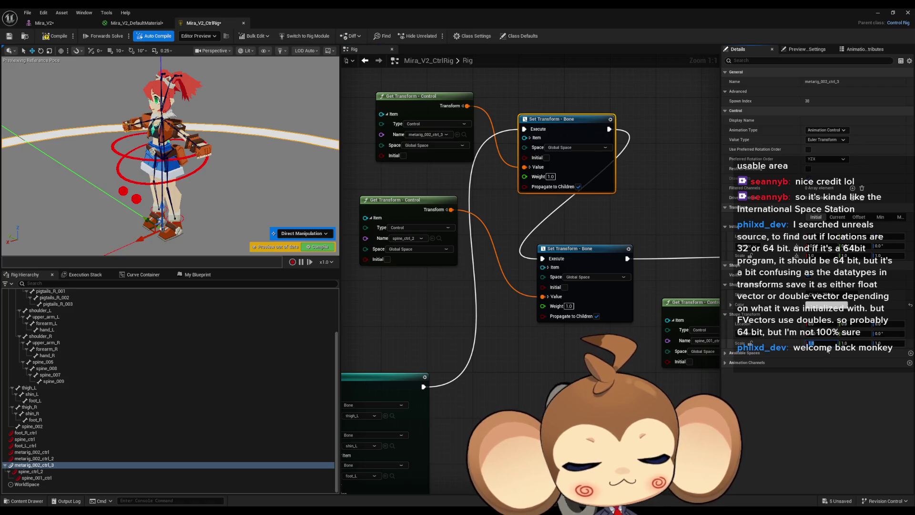
drag(812, 343, 828, 351)
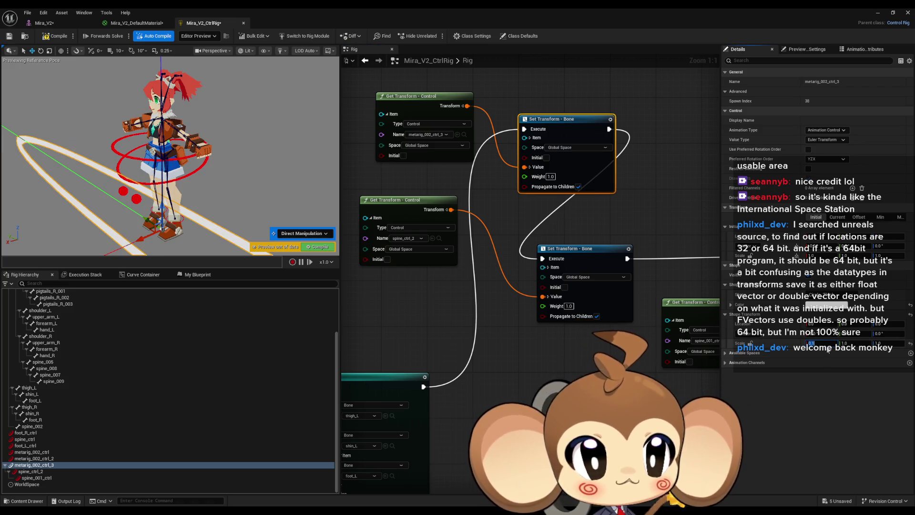
text(0.1)
key(Tab)
text(0.1)
key(Tab)
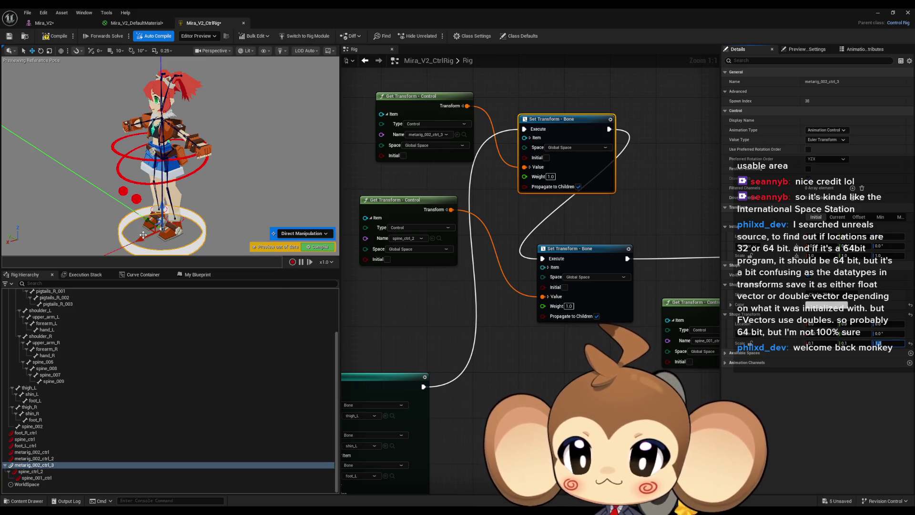
mouse_move(141, 238)
mouse_down()
mouse_move(111, 251)
mouse_move(201, 204)
mouse_up()
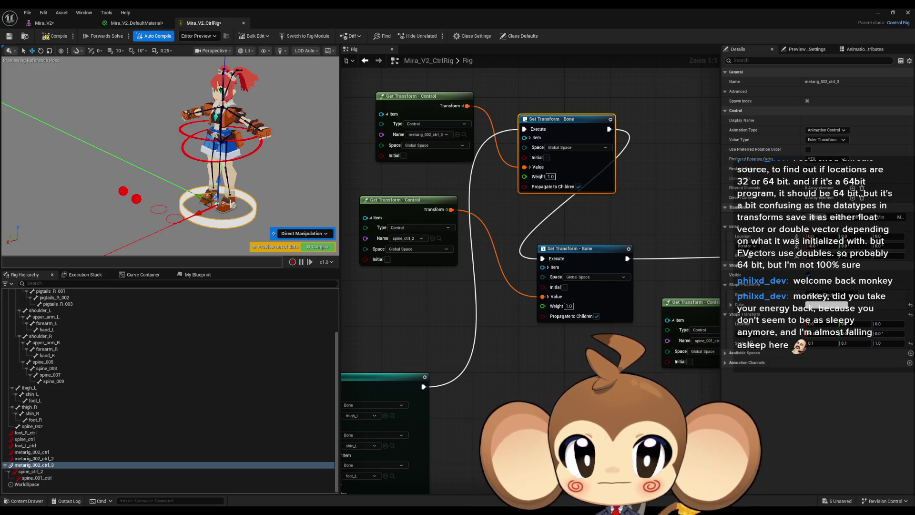
Move the character with the root control, then trial-rotate spine_ctrl_2 and undo it
drag(198, 212, 159, 208)
click(150, 165)
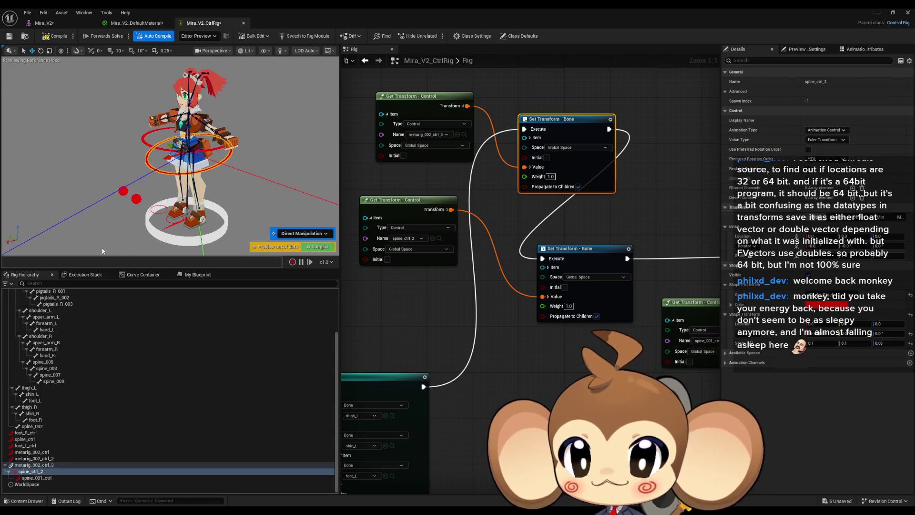
click(41, 51)
drag(162, 157, 156, 169)
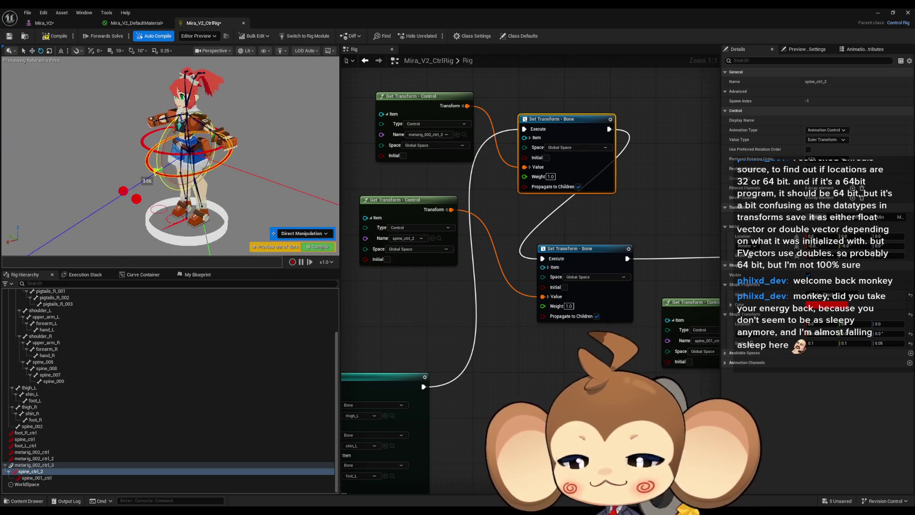
key(ctrl+z)
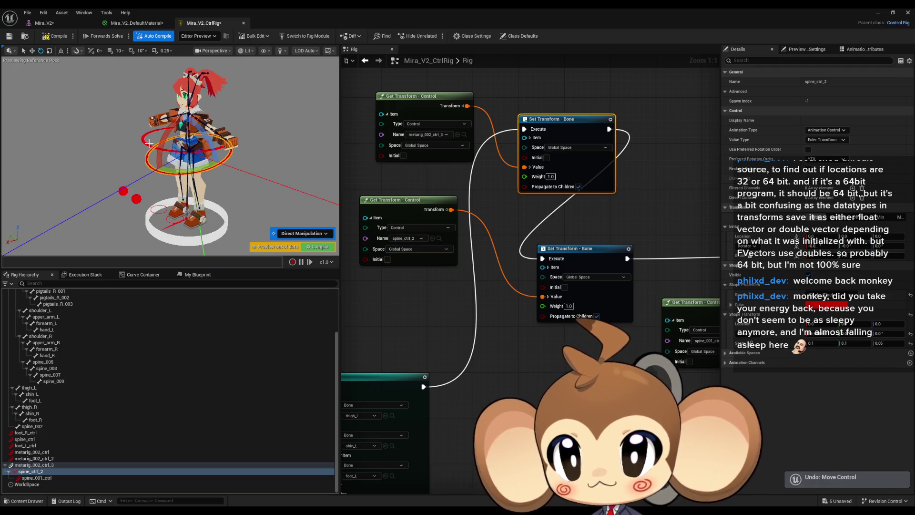
Rotate spine_001_ctrl to twist Mira's torso, checking it from a low front view
click(148, 143)
drag(161, 114, 148, 171)
drag(153, 119, 145, 164)
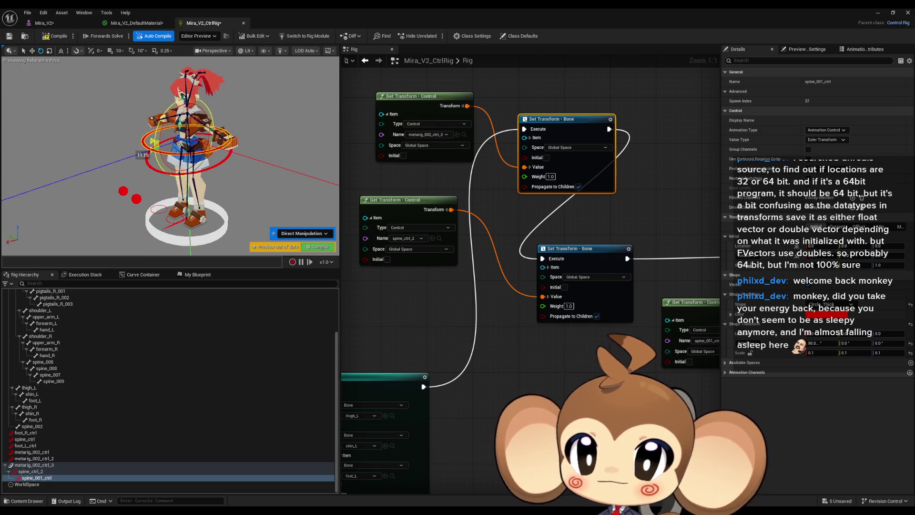
scroll(215, 151, up, 6)
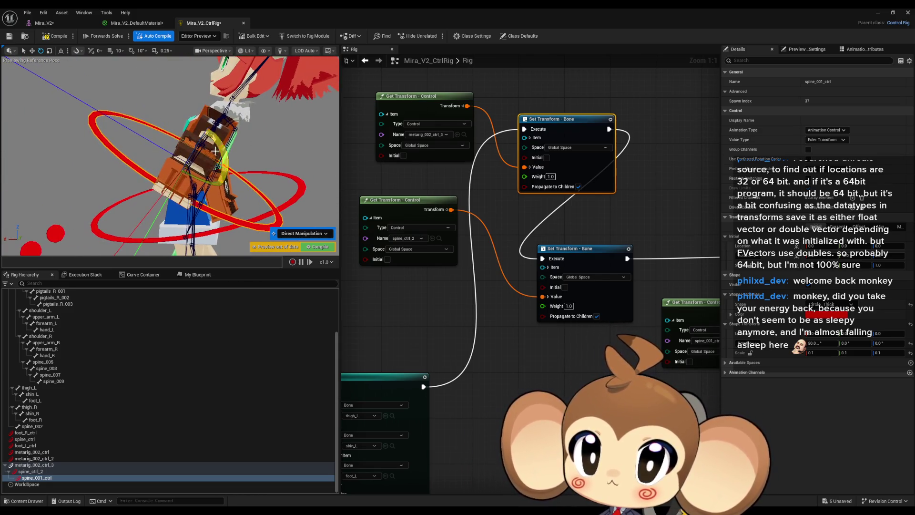
mouse_move(215, 150)
mouse_down()
mouse_move(160, 208)
mouse_move(205, 196)
mouse_move(240, 157)
mouse_move(249, 164)
mouse_up()
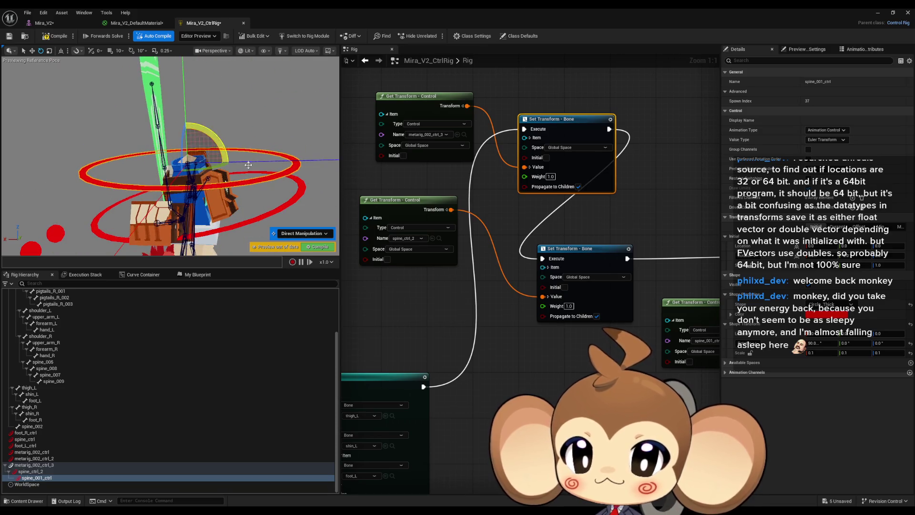
drag(217, 206, 161, 175)
mouse_move(163, 141)
mouse_down()
mouse_move(132, 144)
mouse_move(292, 156)
mouse_up()
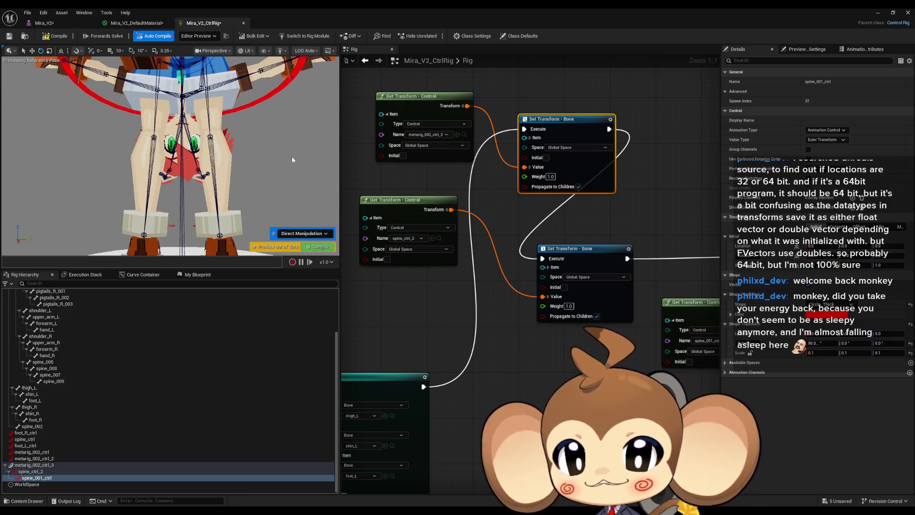
click(264, 51)
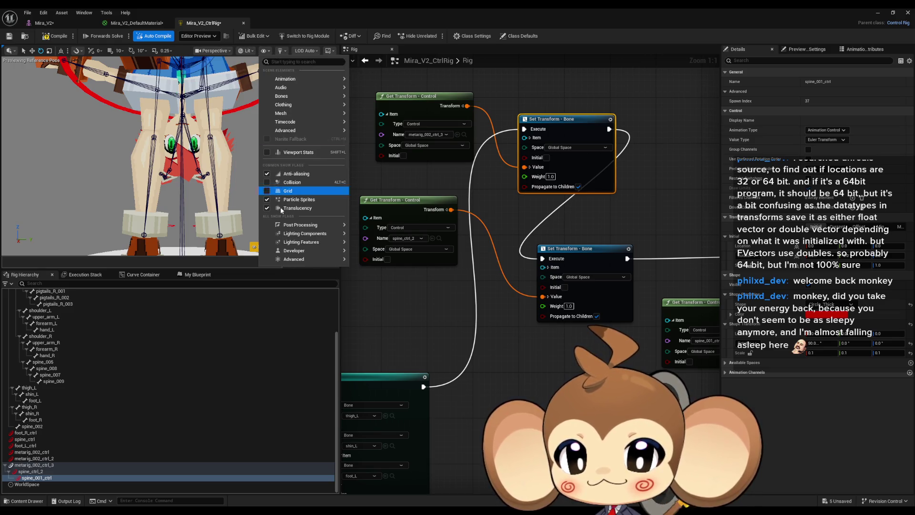
click(261, 200)
drag(261, 200, 244, 93)
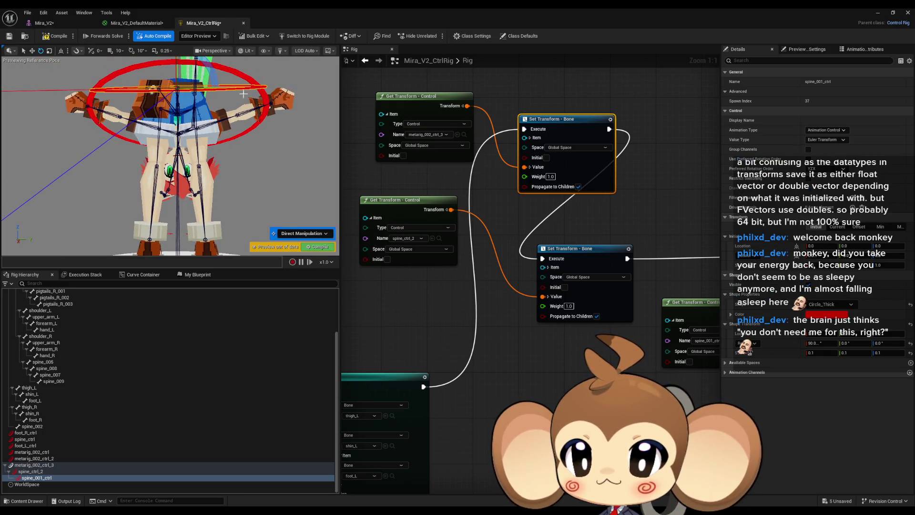
click(264, 51)
mouse_move(277, 88)
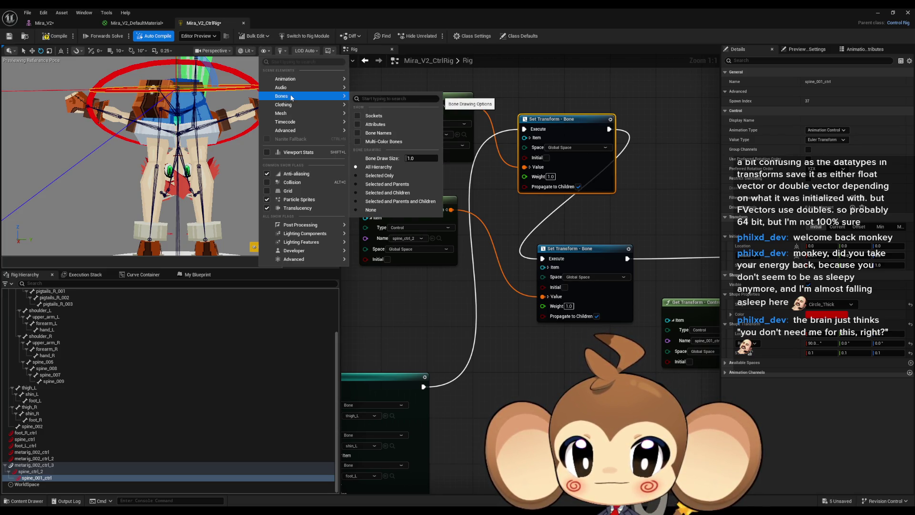
click(287, 62)
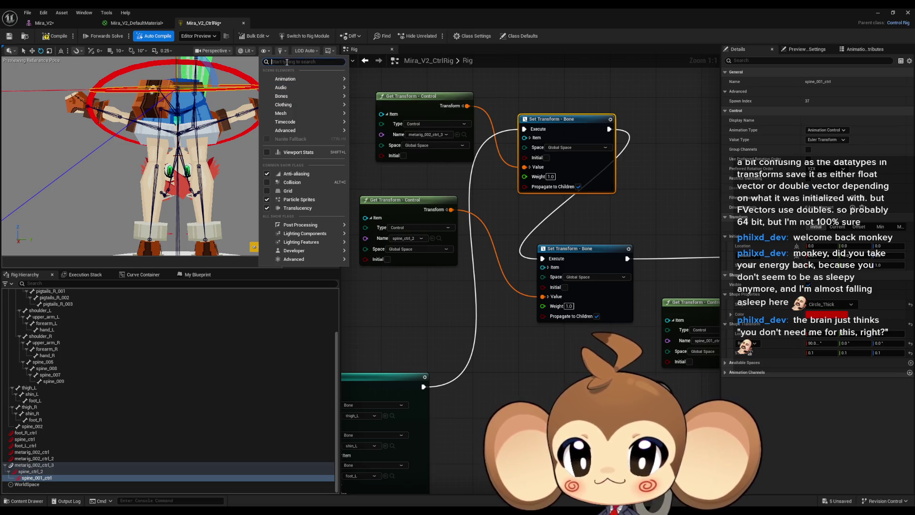
text(bone)
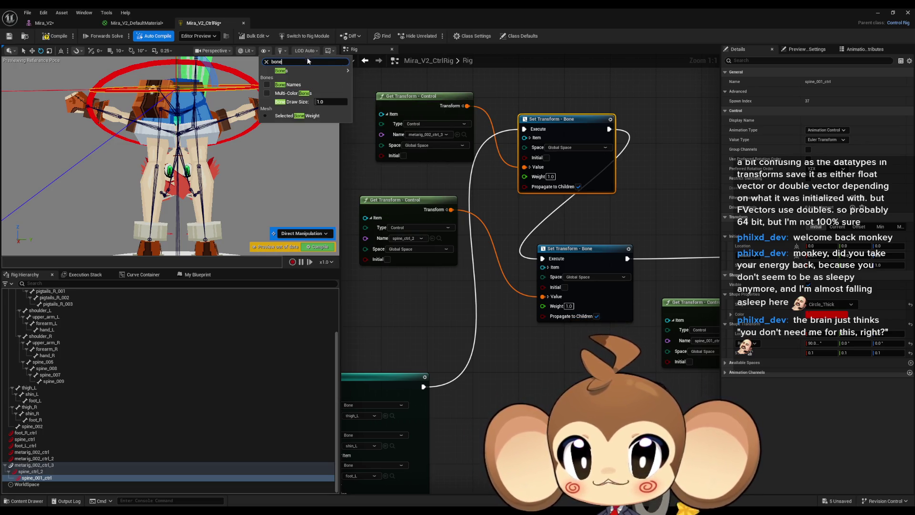
click(289, 163)
click(247, 50)
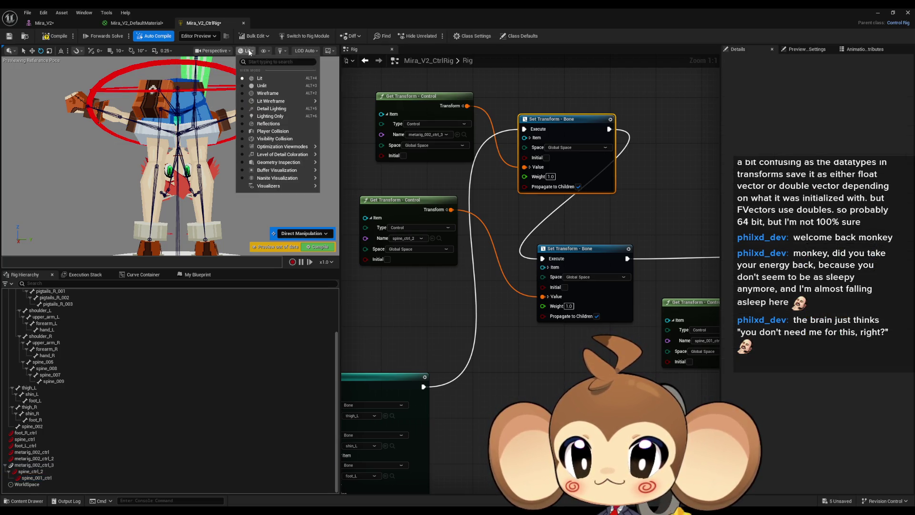
click(263, 93)
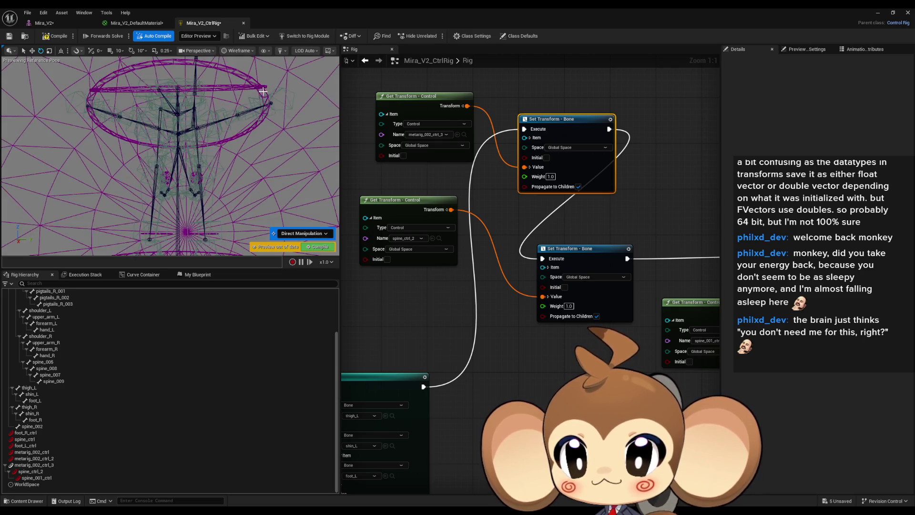
click(247, 50)
click(246, 79)
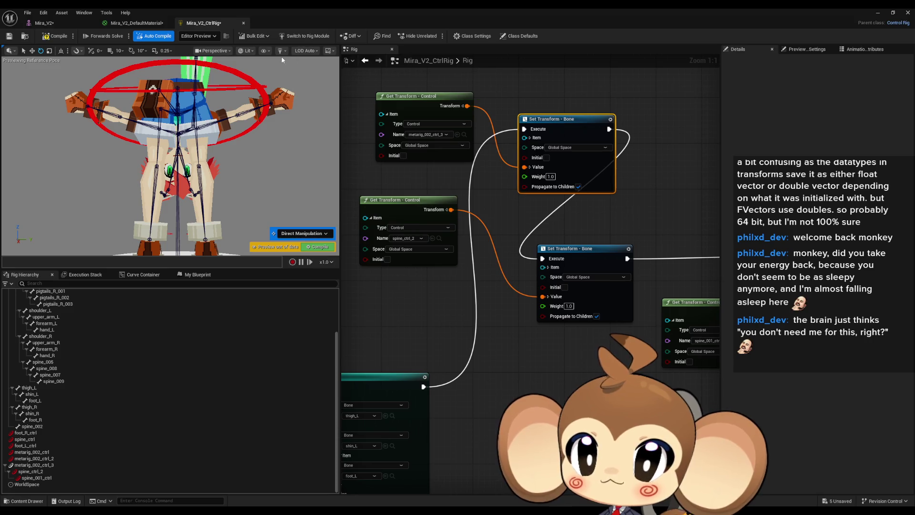
click(269, 53)
click(268, 53)
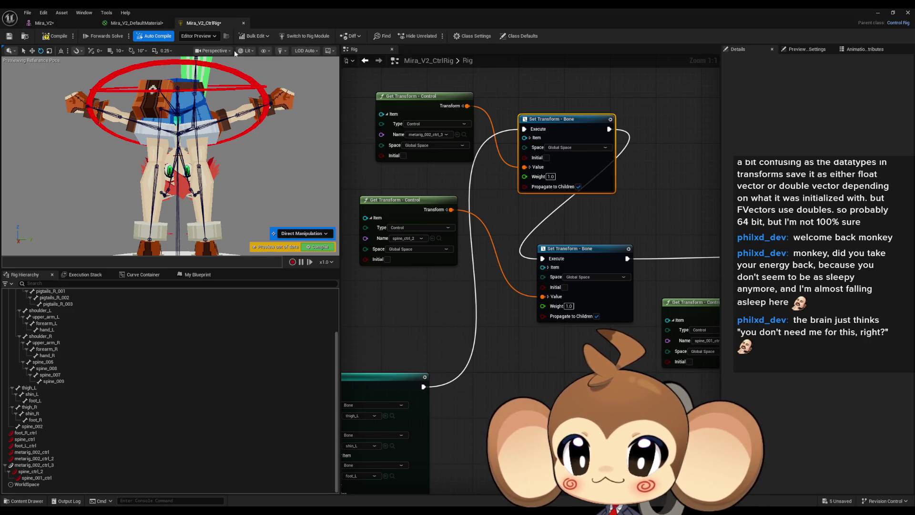
click(213, 50)
click(257, 64)
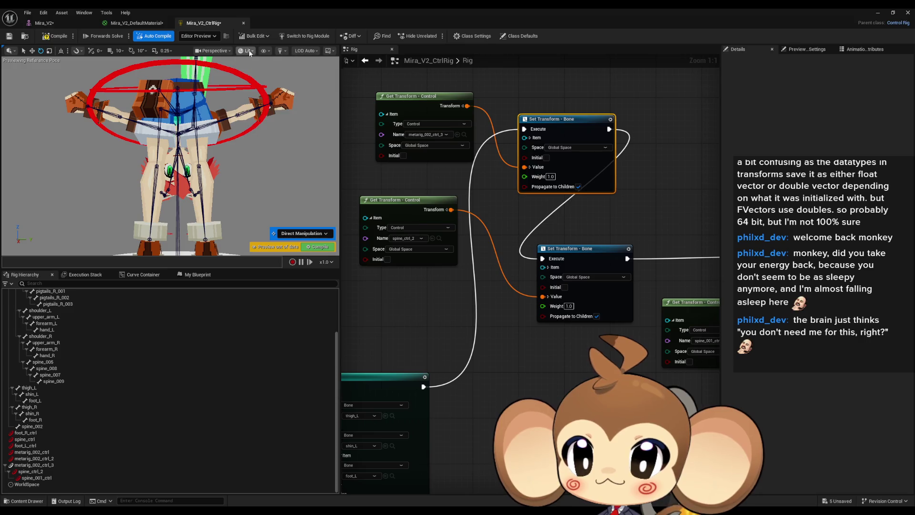
scroll(171, 154, down, 5)
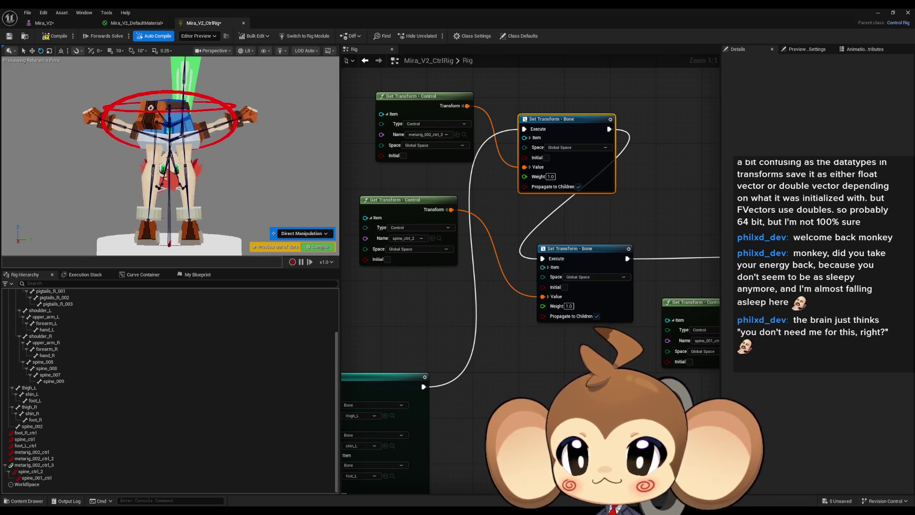
scroll(176, 158, up, 4)
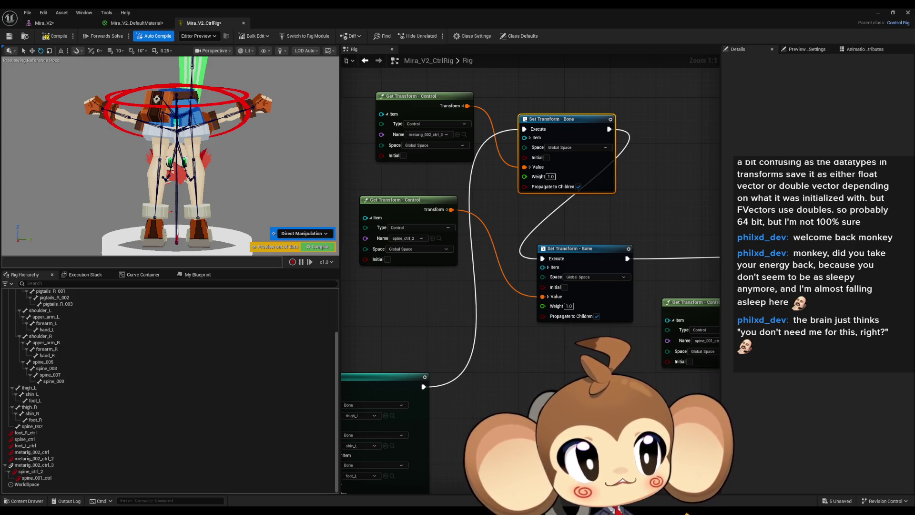
key(super+shift+s)
mouse_move(59, 65)
mouse_down()
mouse_move(321, 246)
mouse_move(304, 250)
mouse_up()
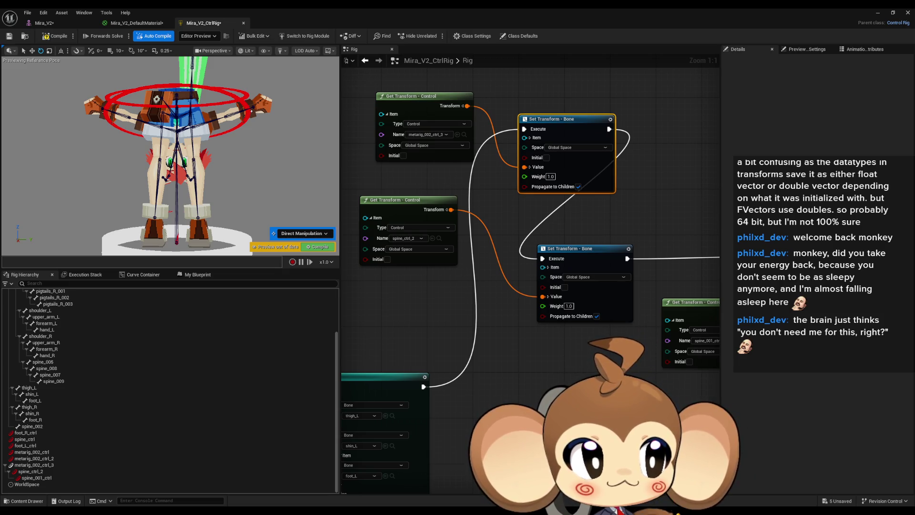
drag(264, 206, 209, 205)
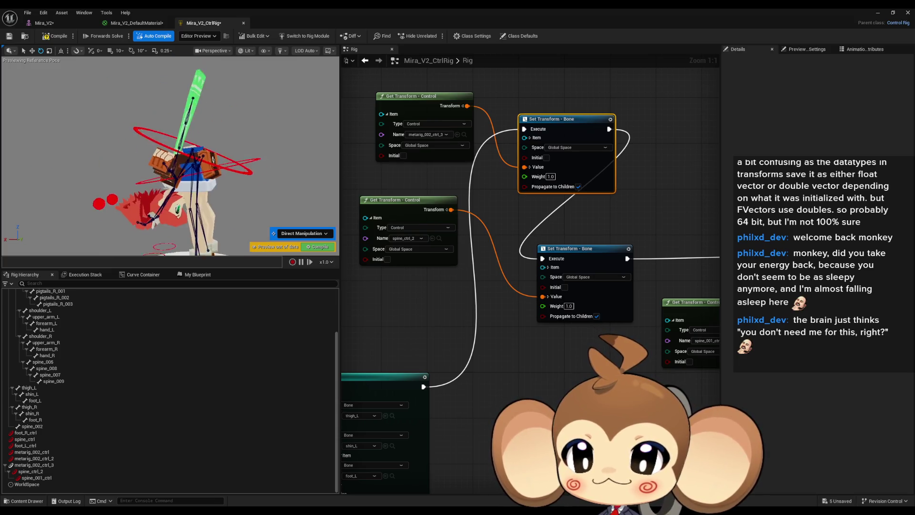
Compile the rig and undo the last spine_ctrl_2 move
click(48, 36)
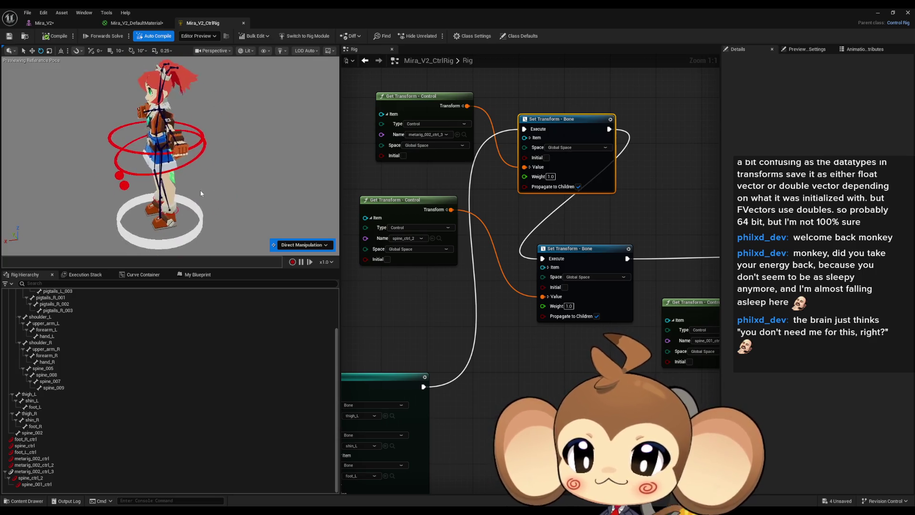
click(169, 142)
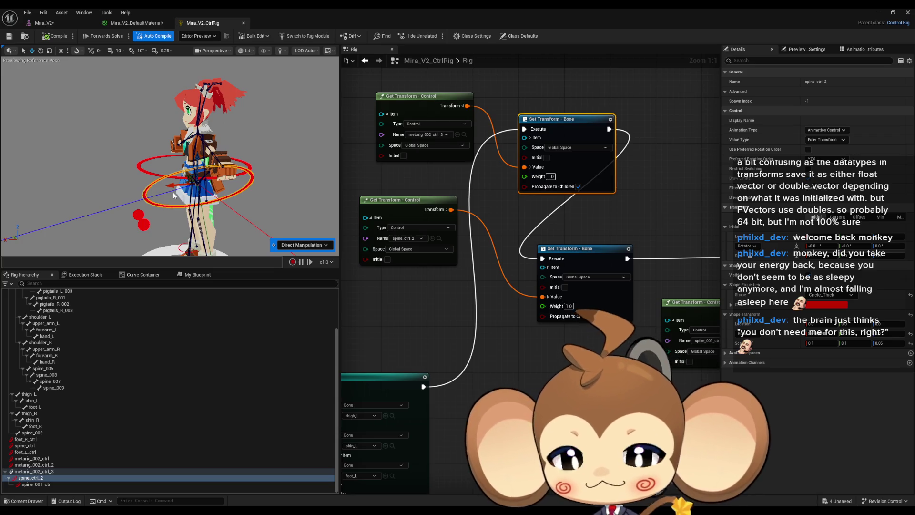
key(ctrl+z)
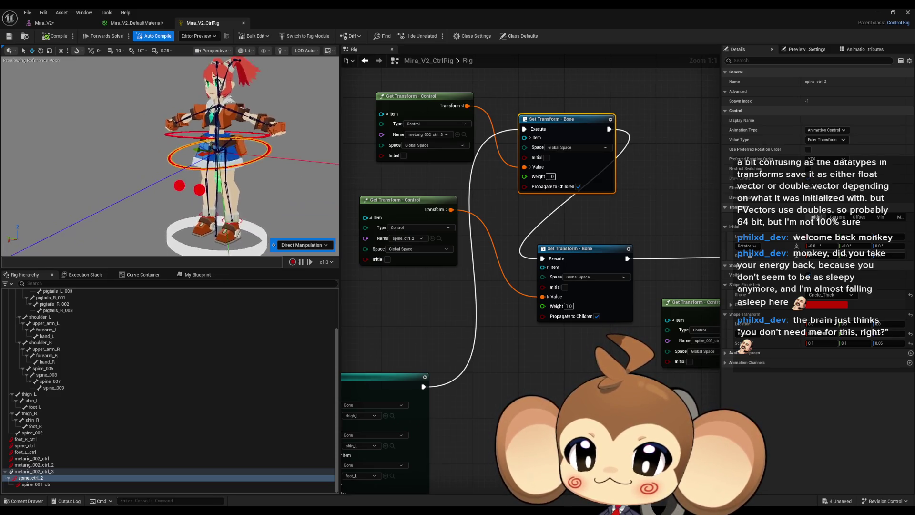
Check the spine bones and controls in the hierarchy, then bring up actions for the spine_003 bone
scroll(65, 400, up, 5)
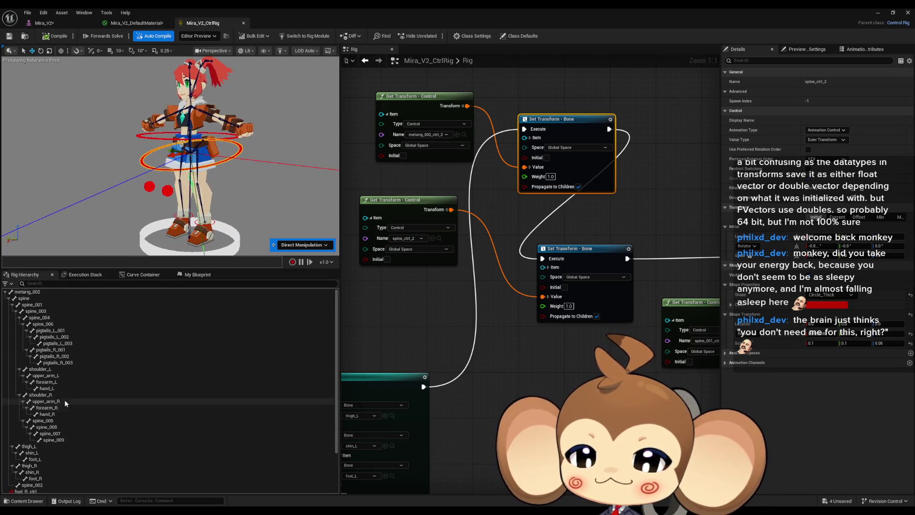
click(48, 310)
scroll(79, 388, down, 5)
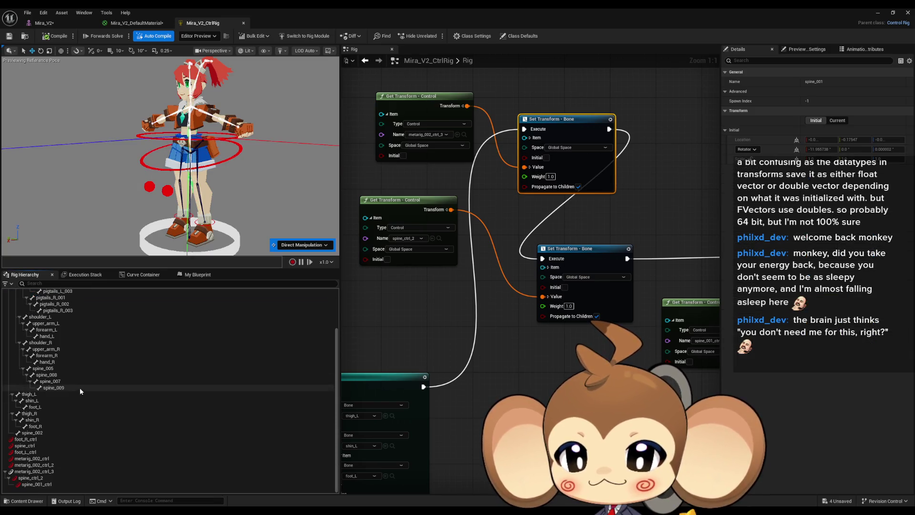
click(40, 478)
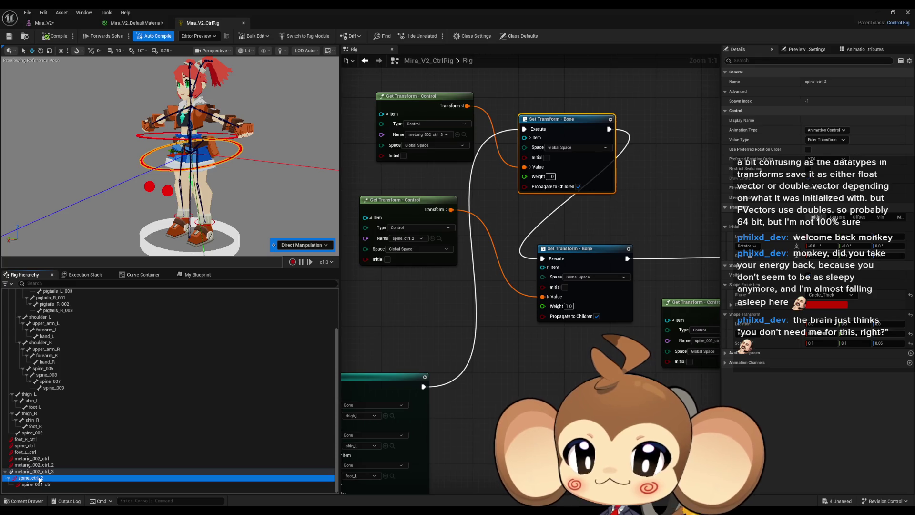
click(41, 485)
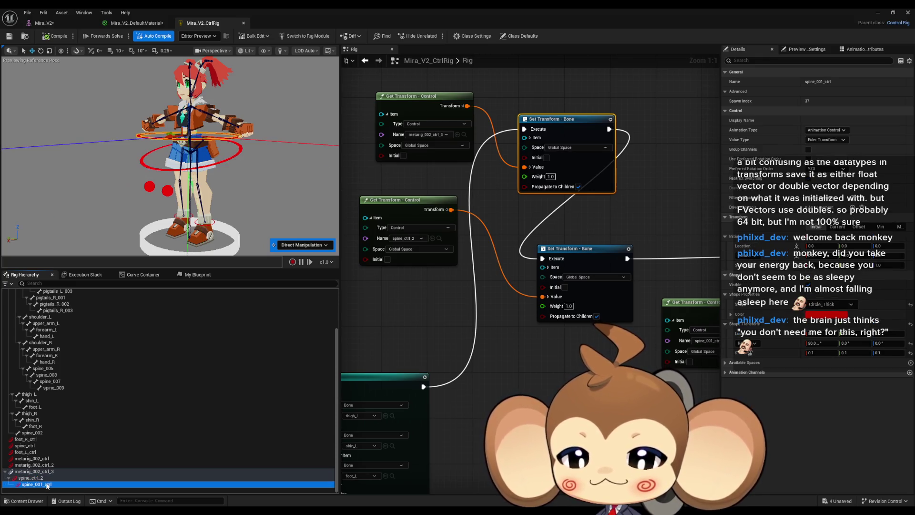
scroll(58, 473, up, 5)
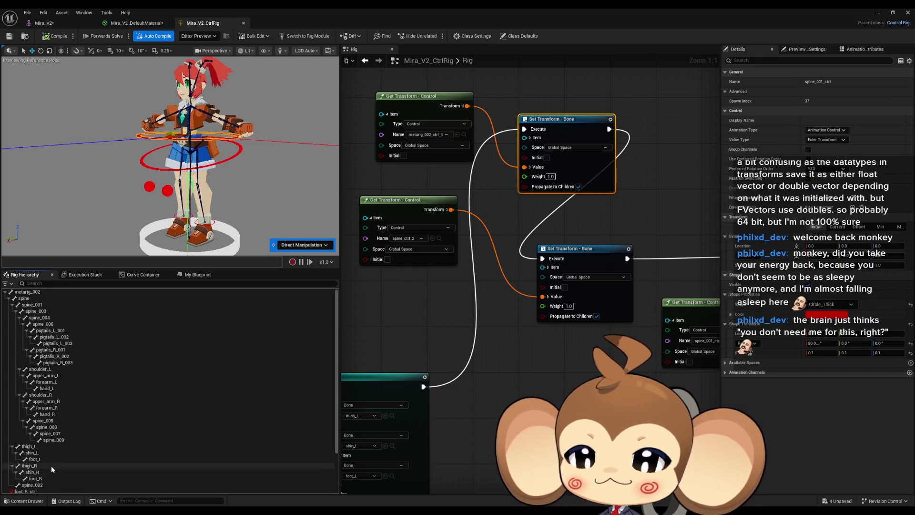
click(38, 312)
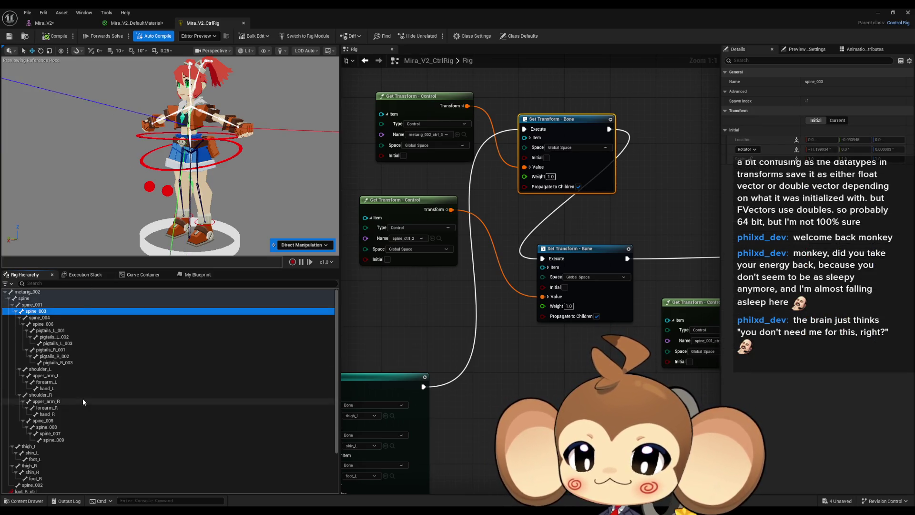
right_click(48, 312)
Create spine_003_ctrl and add graph nodes so it sets the spine_003 bone, chained into execution
mouse_move(138, 104)
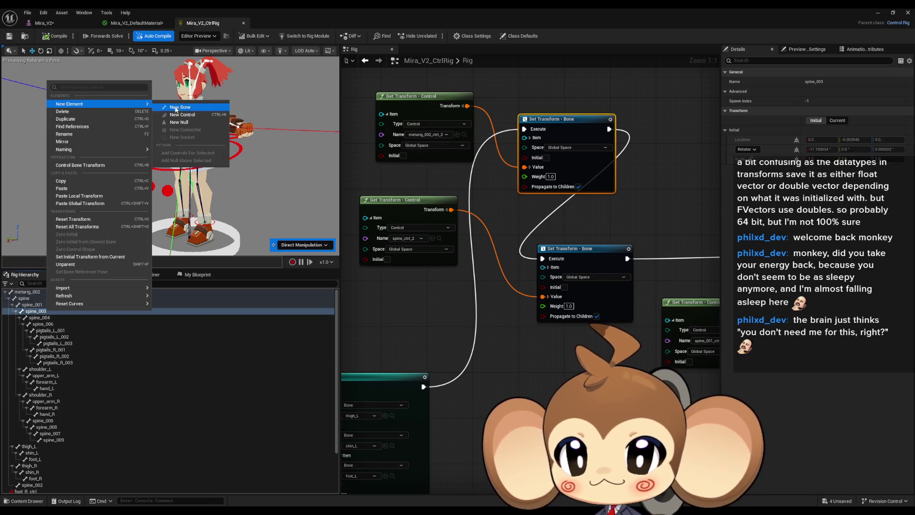
click(190, 115)
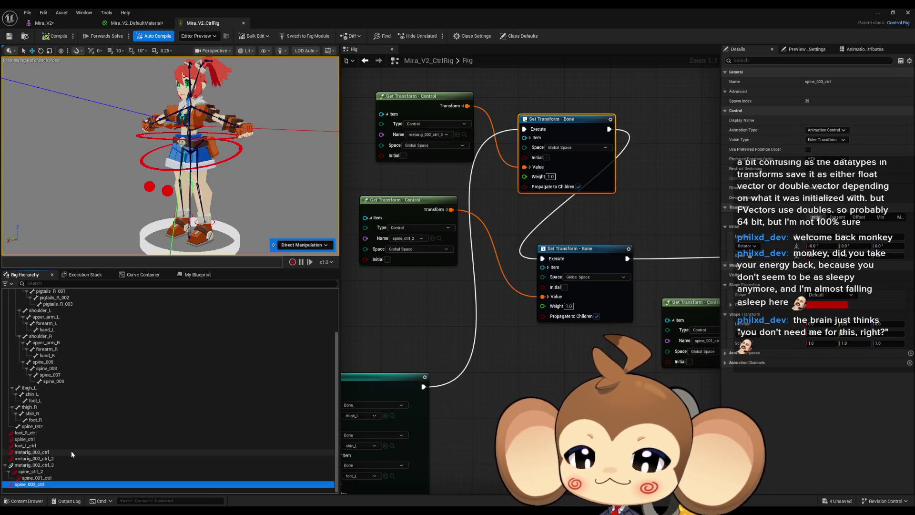
mouse_move(49, 481)
mouse_down()
mouse_move(576, 281)
mouse_move(620, 286)
mouse_move(480, 356)
mouse_move(578, 157)
mouse_up()
click(591, 299)
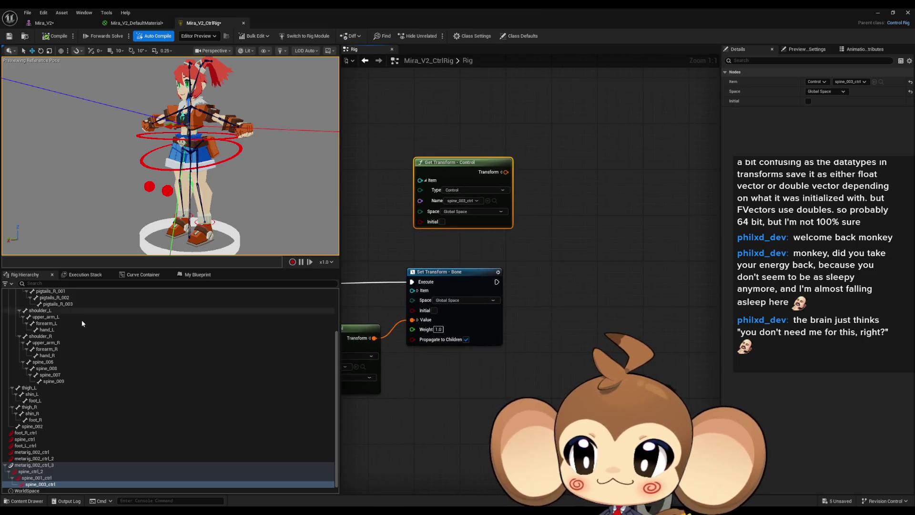
scroll(82, 319, up, 3)
mouse_move(35, 311)
mouse_down()
mouse_move(487, 299)
mouse_move(577, 257)
mouse_up()
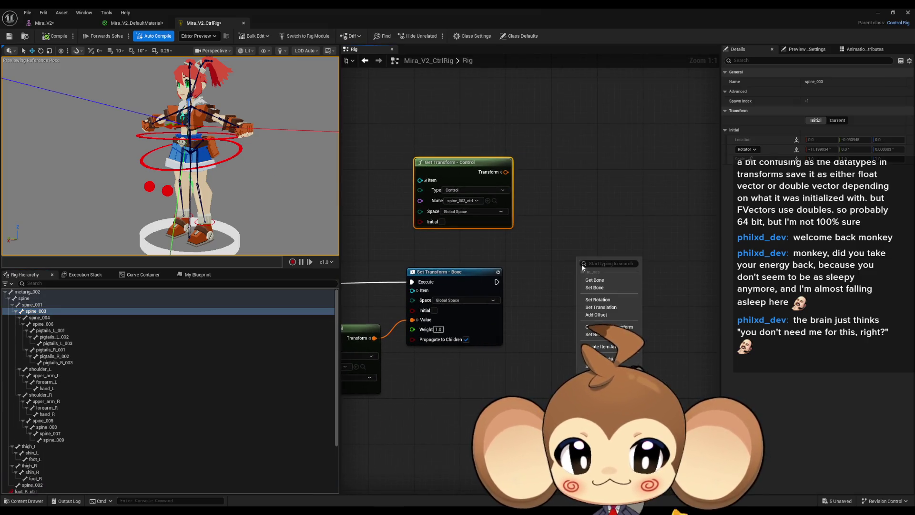
click(596, 285)
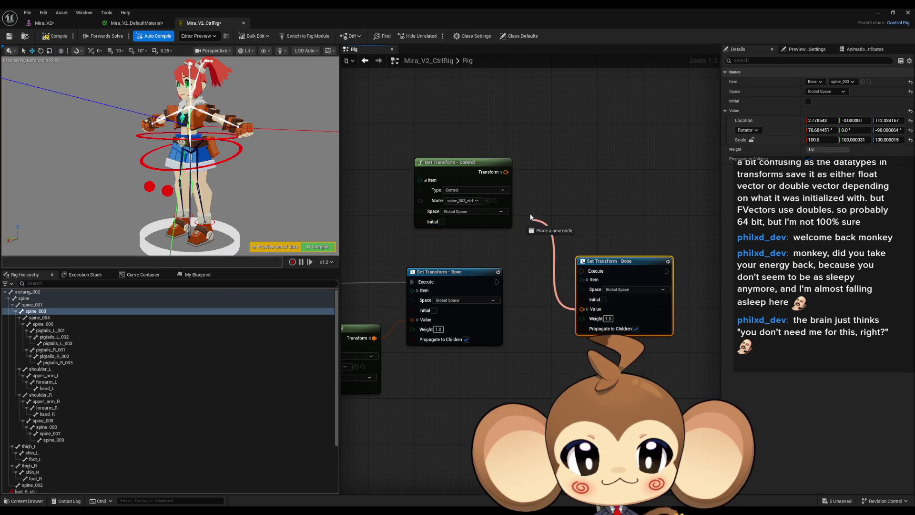
drag(497, 282, 581, 271)
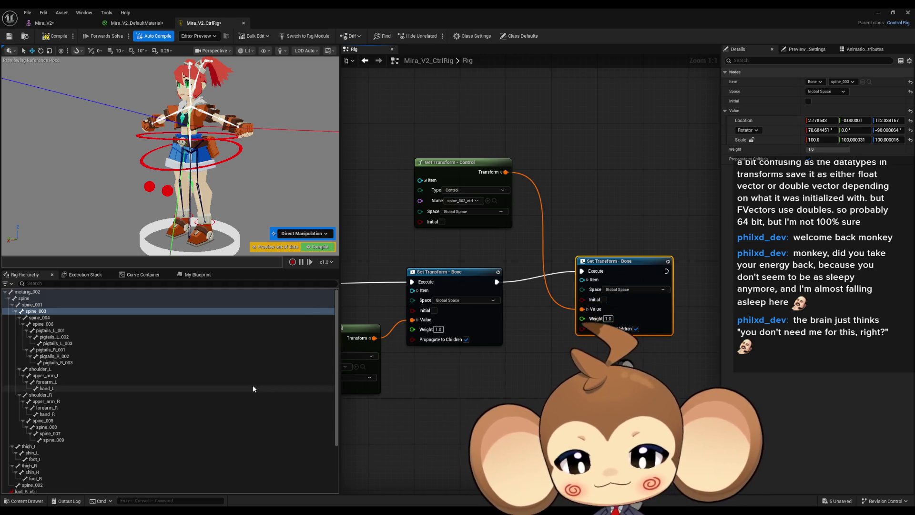
Set spine_003_ctrl's shape scale to 0.1 on X, Y and Z
scroll(75, 453, down, 5)
click(43, 478)
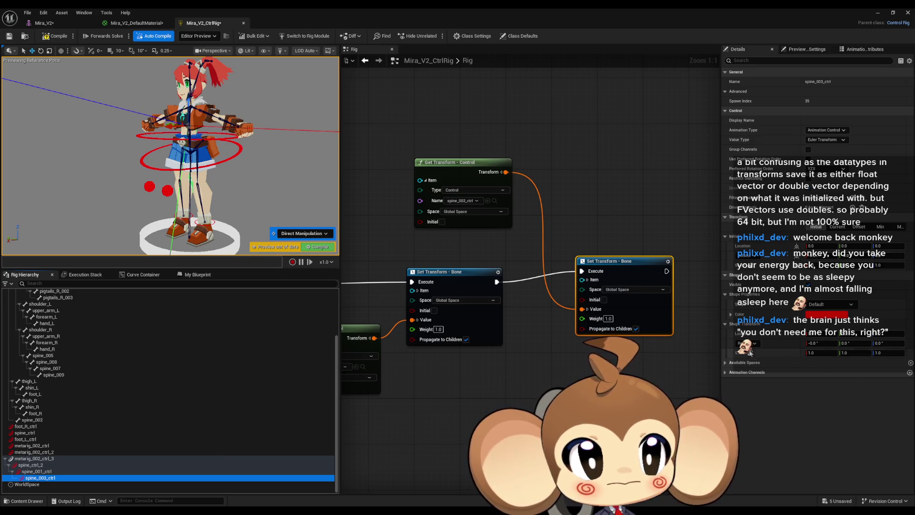
click(816, 353)
text(0.1)
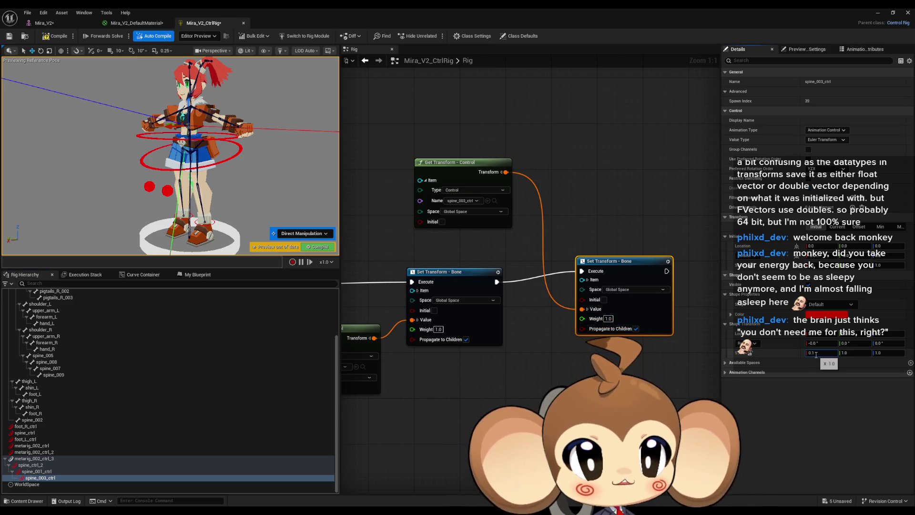
key(Tab)
text(0.1)
key(Tab)
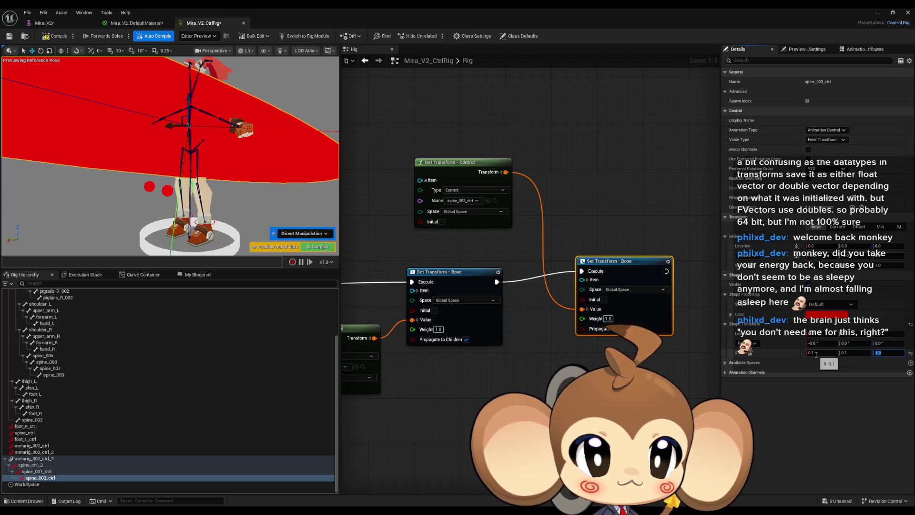
text(0.1)
click(833, 304)
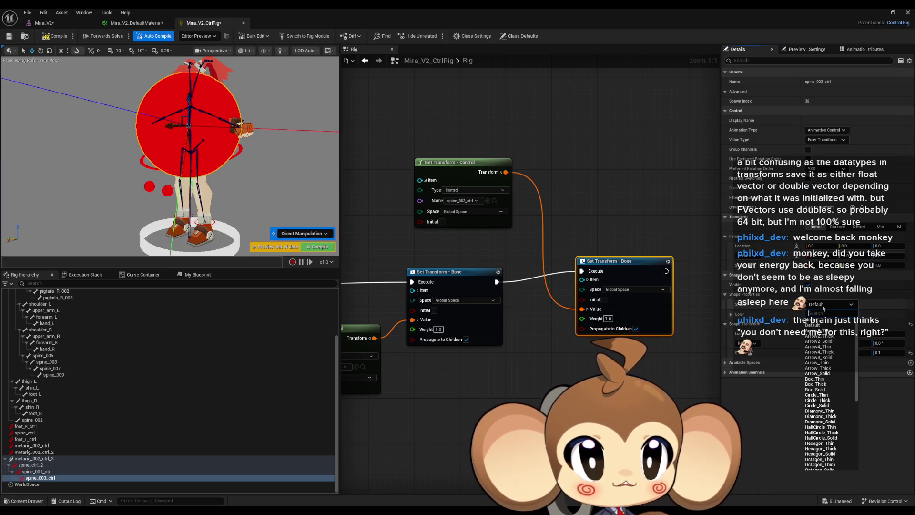
Make spine_003_ctrl a Circle_Thick shape with 90° roll so it lies flat
click(817, 400)
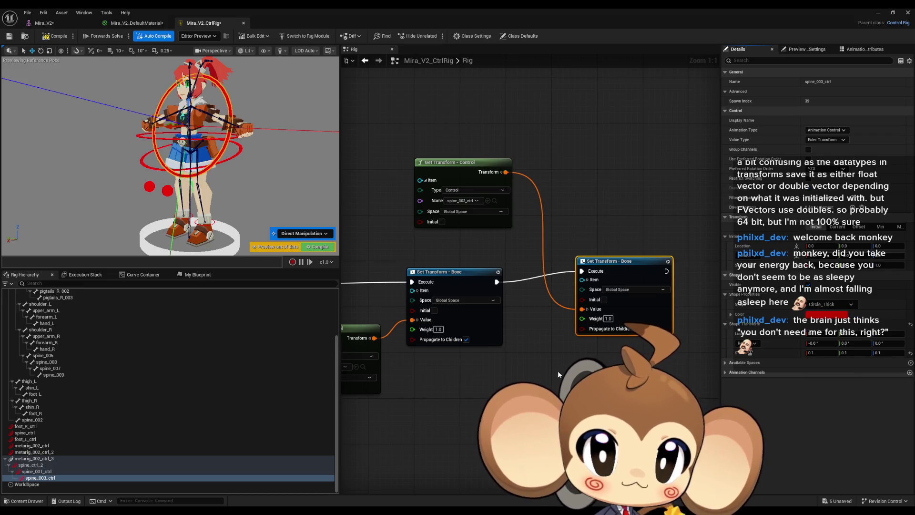
click(813, 343)
text(90)
key(Return)
Test-rotate spine_003_ctrl in the viewport, then undo the rotation
mouse_move(218, 147)
mouse_down()
mouse_move(212, 129)
mouse_move(143, 132)
mouse_up()
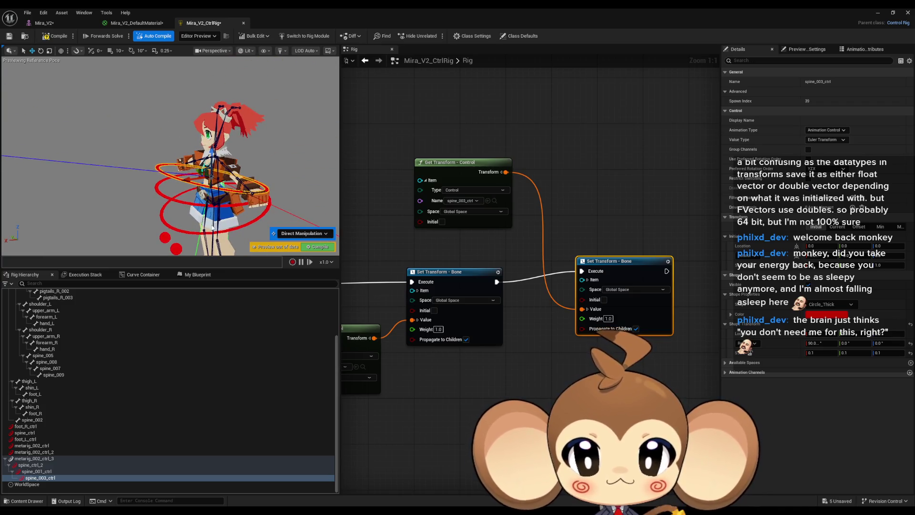
click(41, 51)
drag(192, 152, 242, 198)
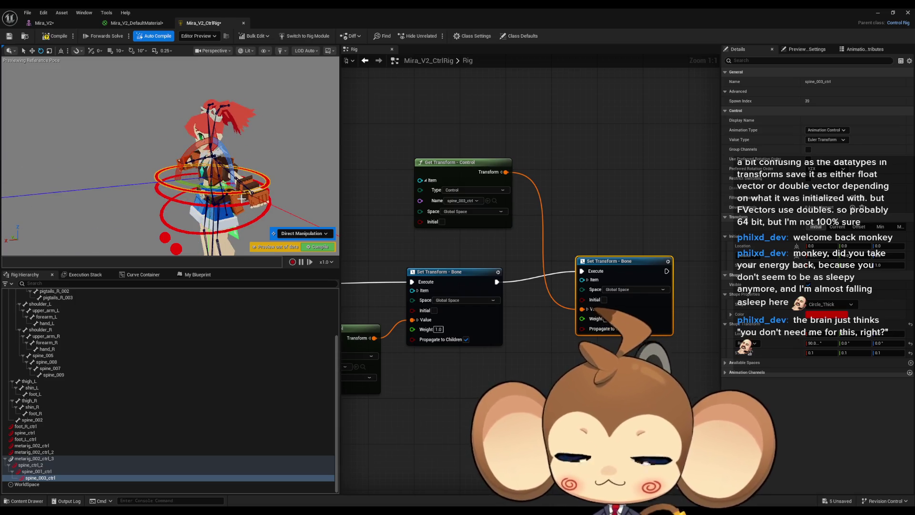
key(ctrl+z)
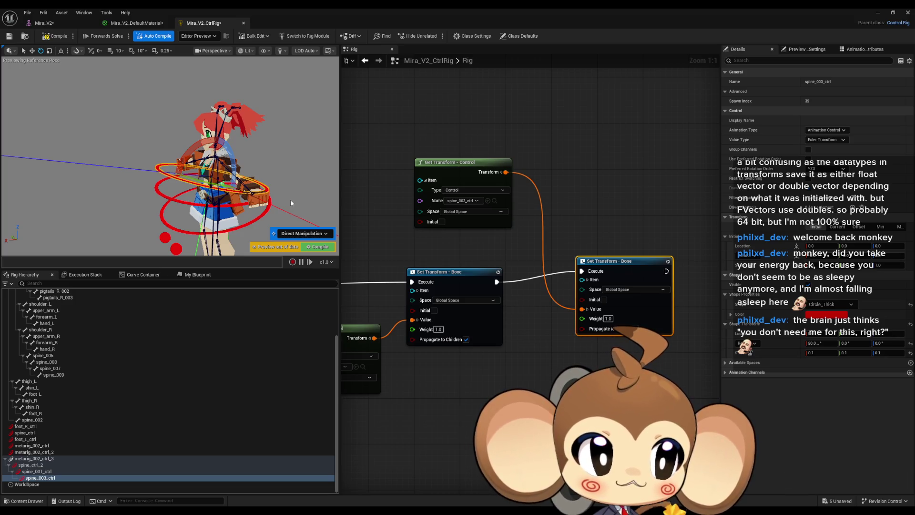
Select the spine_004 bone and bring up its element actions
mouse_move(238, 191)
mouse_down()
mouse_move(200, 190)
mouse_move(252, 188)
mouse_move(219, 188)
mouse_up()
scroll(200, 190, up, 5)
scroll(119, 393, up, 5)
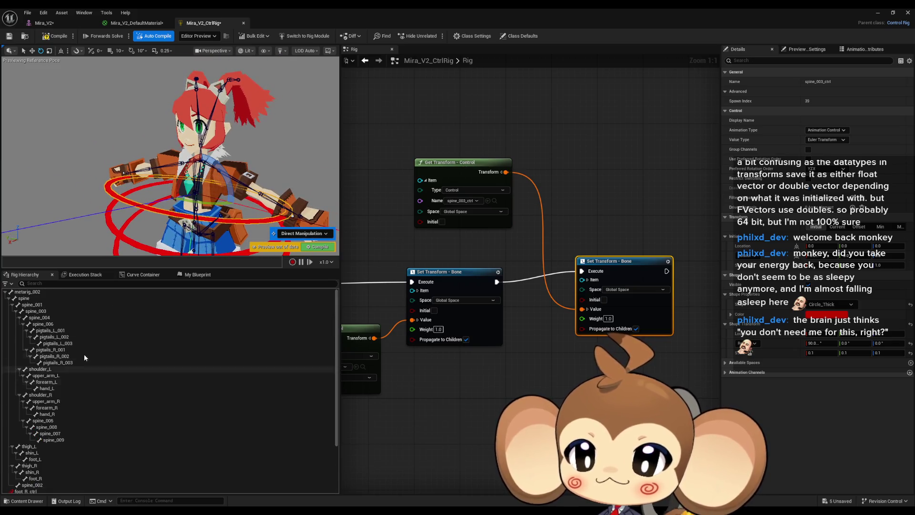
click(49, 316)
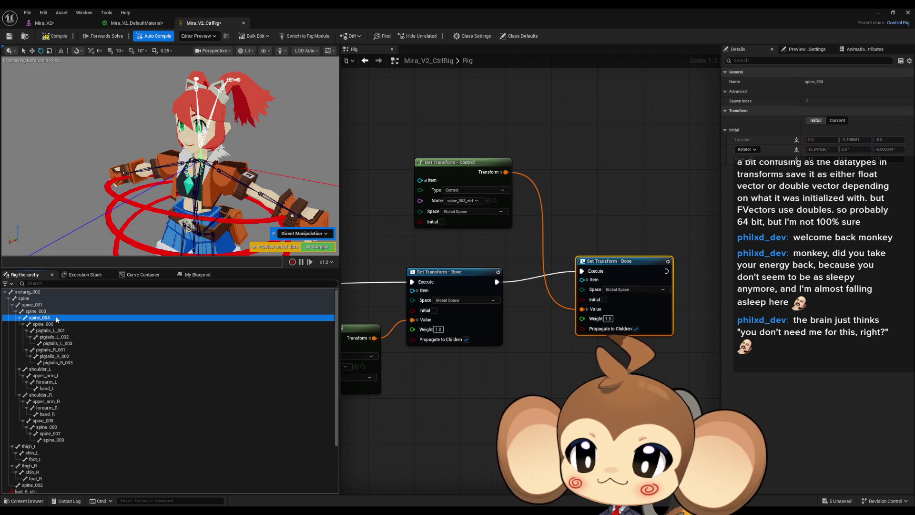
right_click(56, 318)
Create spine_004_ctrl and parent it under spine_003_ctrl
mouse_move(124, 110)
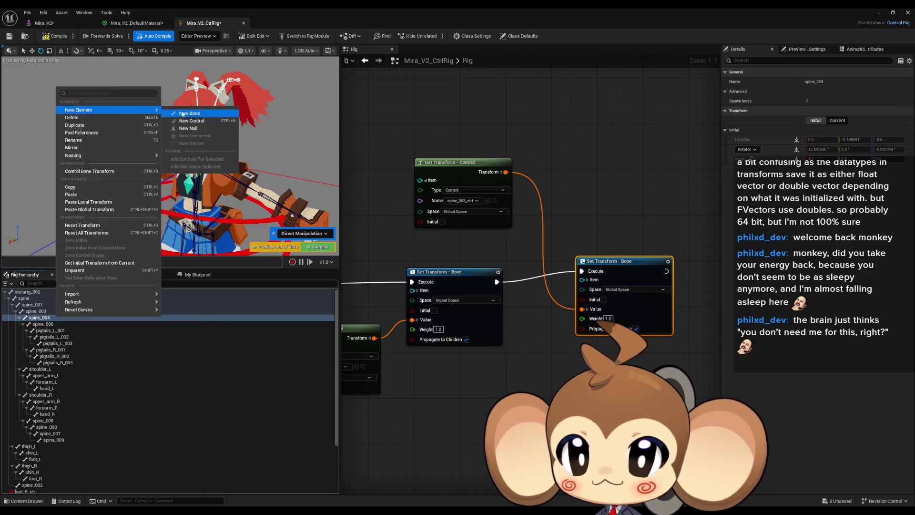
click(190, 120)
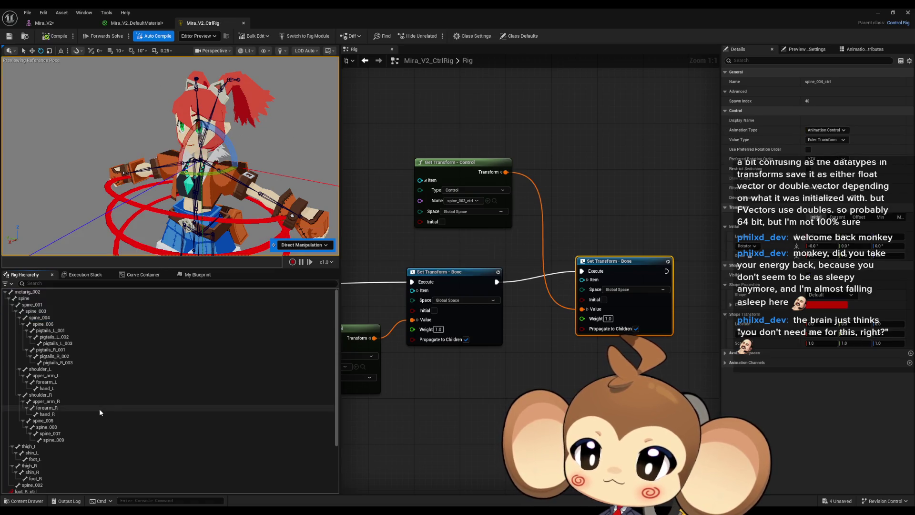
drag(48, 484, 51, 479)
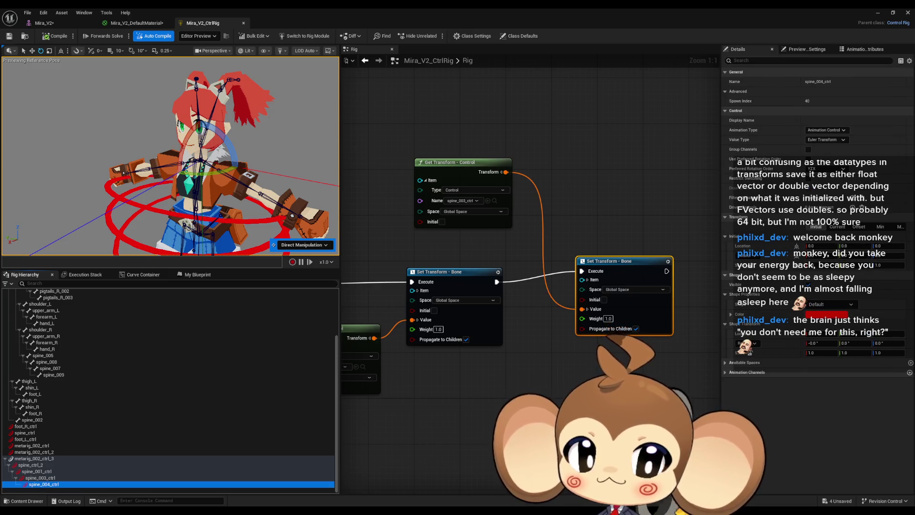
Add a Set Transform - Control node for spine_004_ctrl fed by the spine_004 bone's transform
click(598, 364)
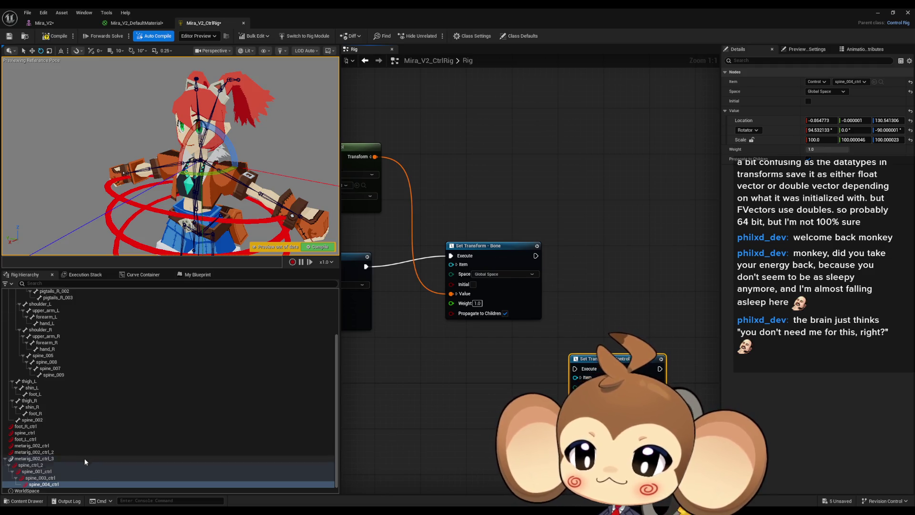
scroll(90, 448, up, 5)
drag(39, 317, 420, 278)
click(442, 298)
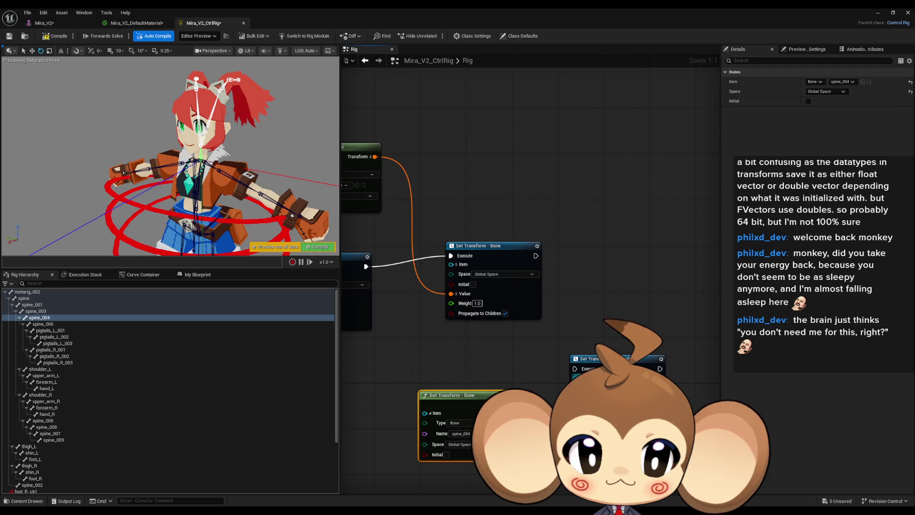
drag(575, 368, 540, 266)
click(608, 362)
drag(608, 362, 619, 247)
drag(587, 292, 498, 404)
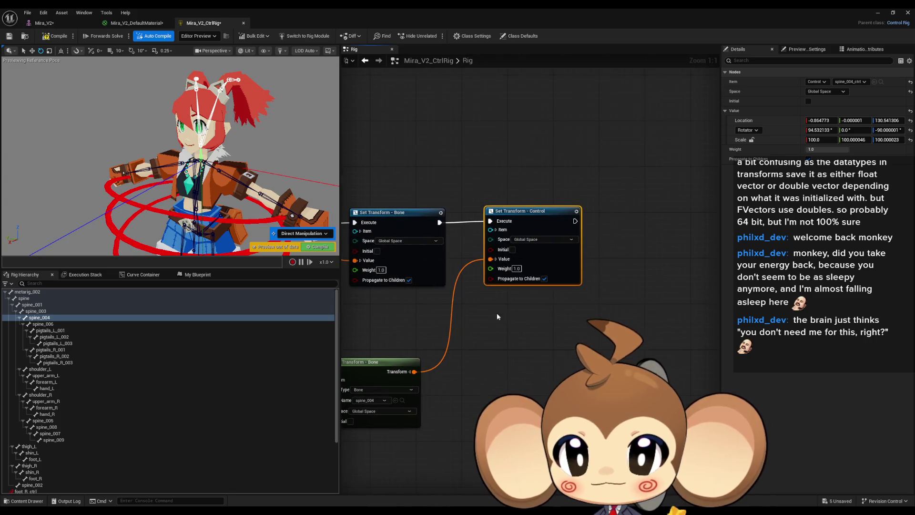
Select spine_004_ctrl to edit its shape X scale
scroll(62, 452, down, 5)
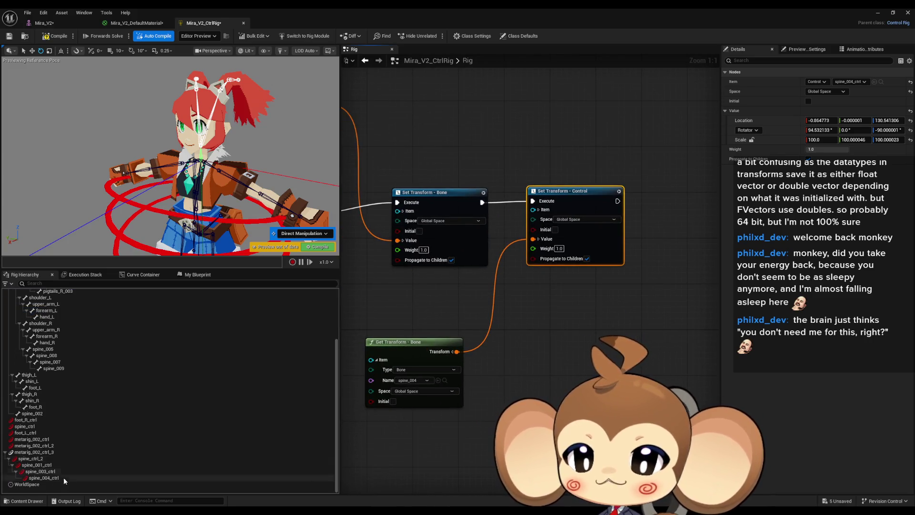
click(58, 478)
click(829, 352)
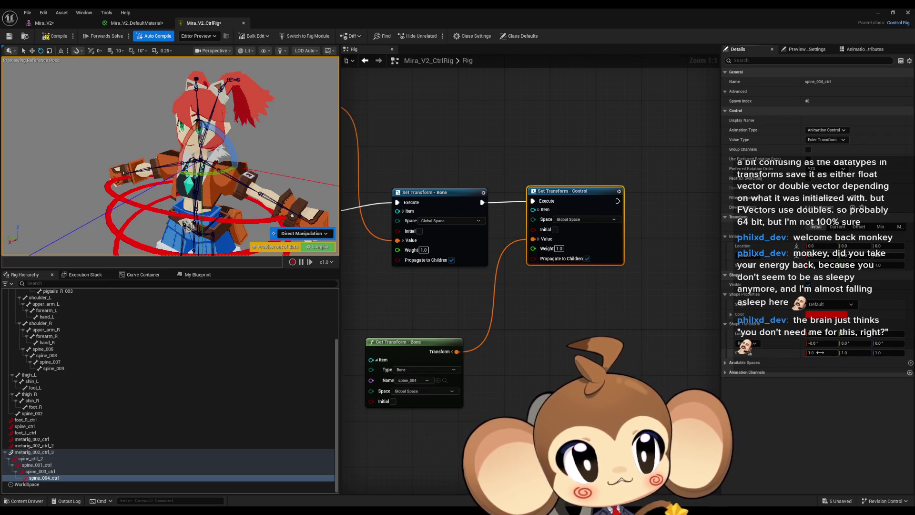
Give spine_004_ctrl a 0.1-scale Circle_Thick shape rotated 90° to lie flat
text(0.1)
key(Return)
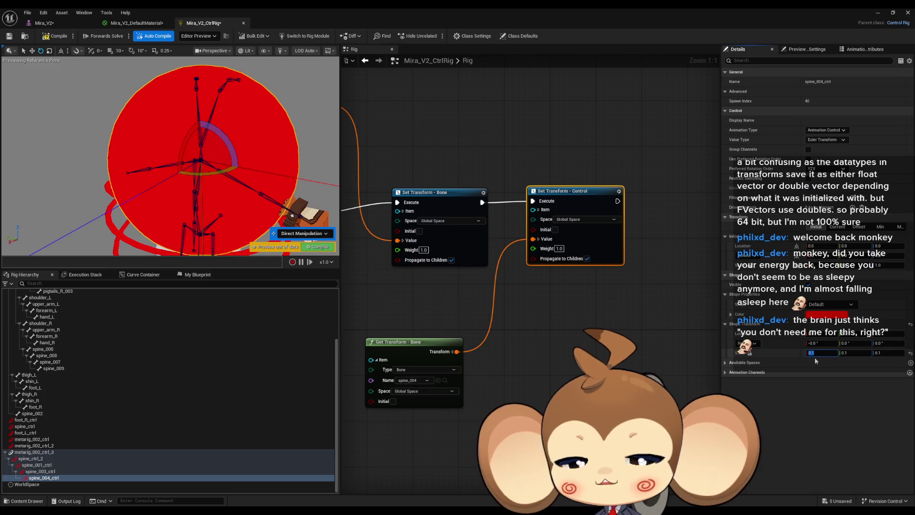
click(824, 306)
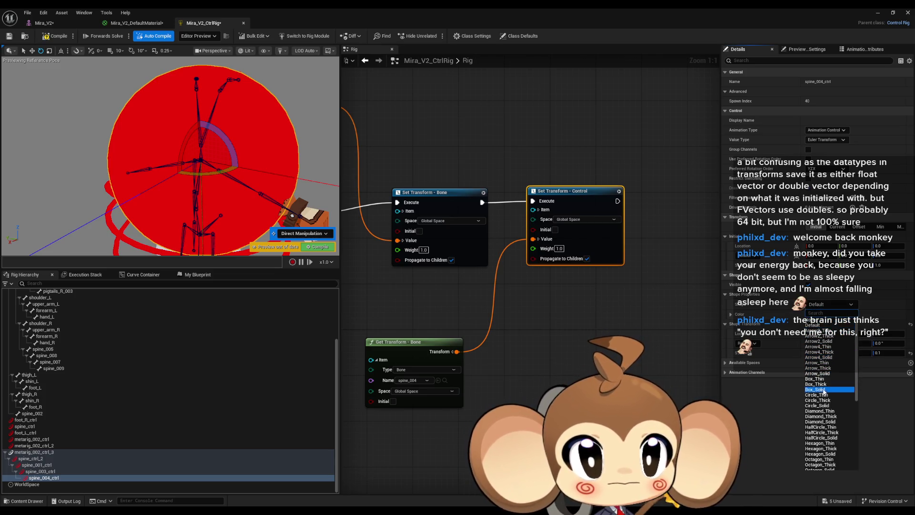
click(819, 403)
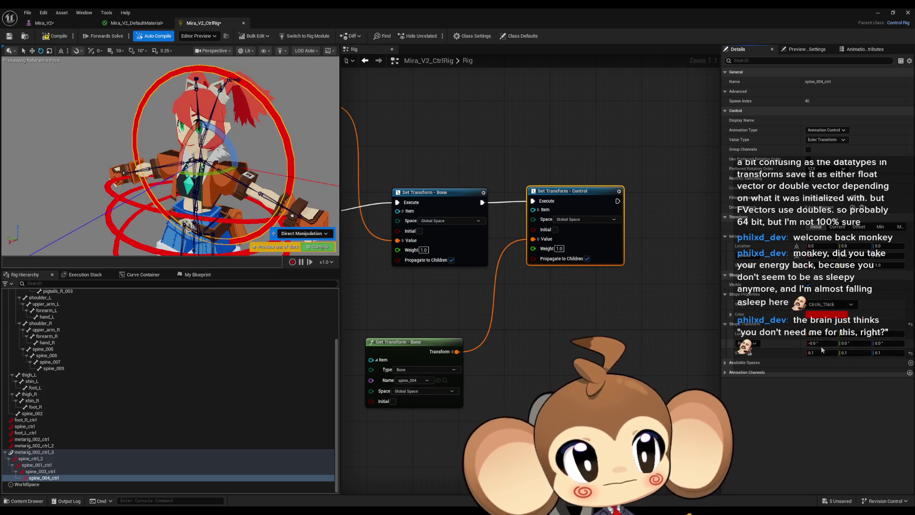
text(90)
key(Return)
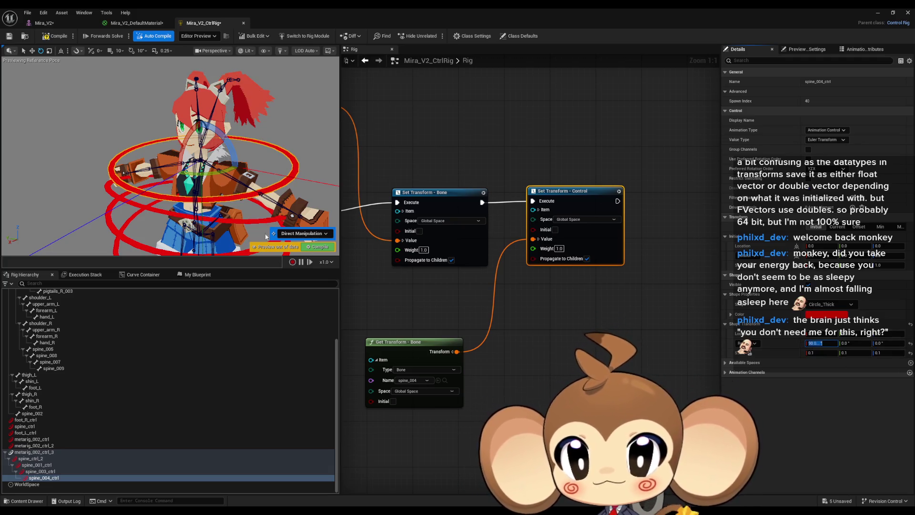
drag(140, 142, 126, 171)
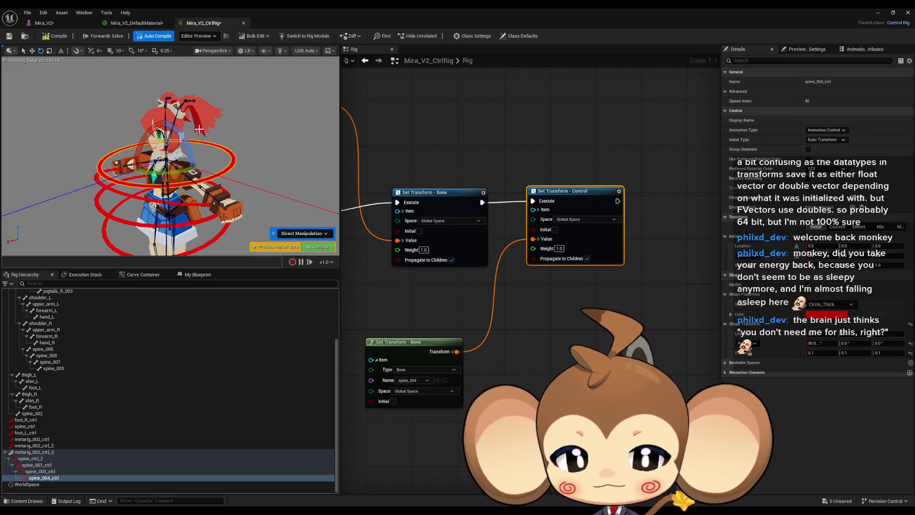
Compile the rig, then test-rotate spine_004_ctrl and undo the rotation
click(50, 38)
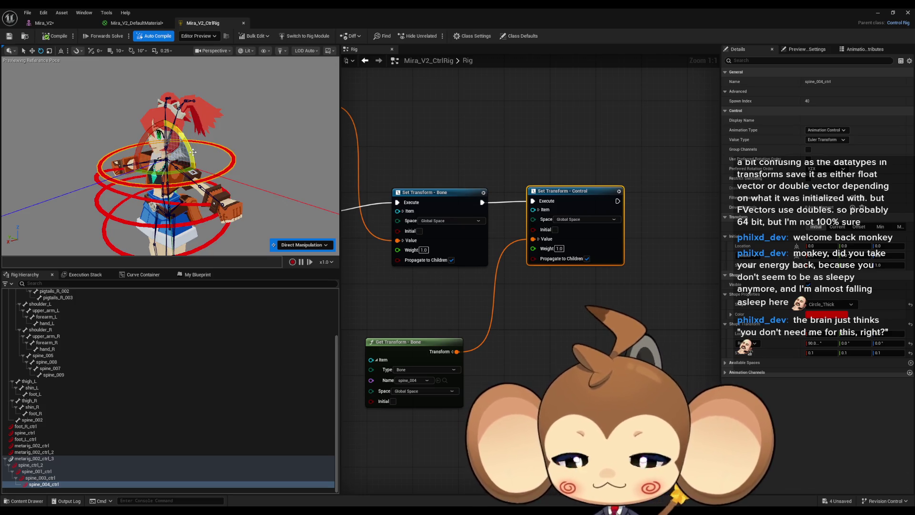
key(ctrl+z)
click(43, 483)
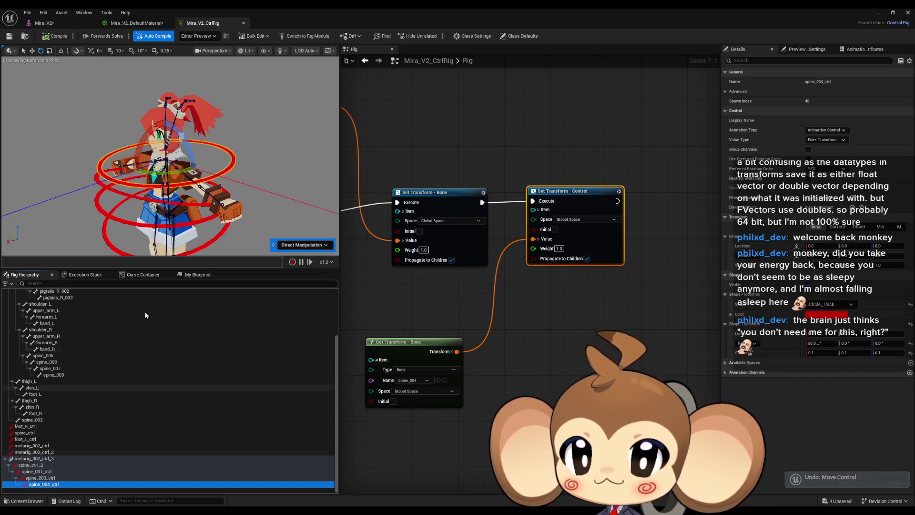
drag(175, 174, 193, 172)
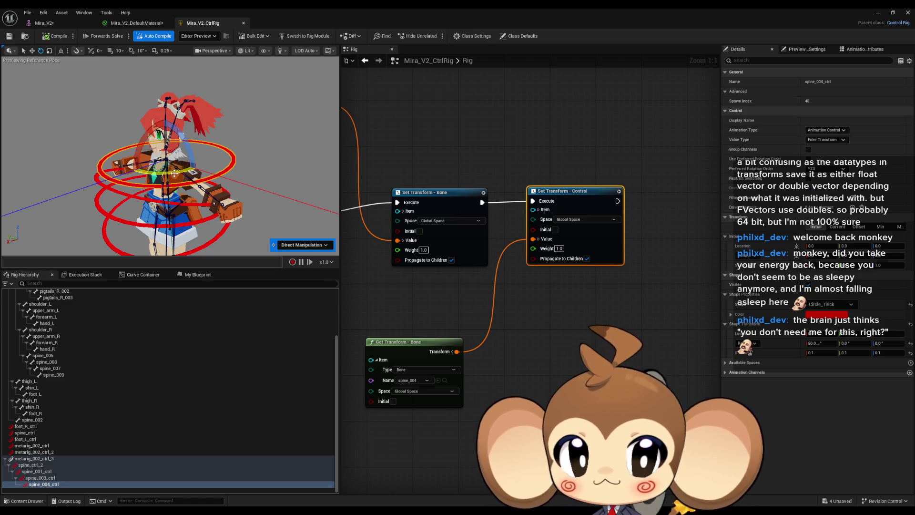
key(ctrl+z)
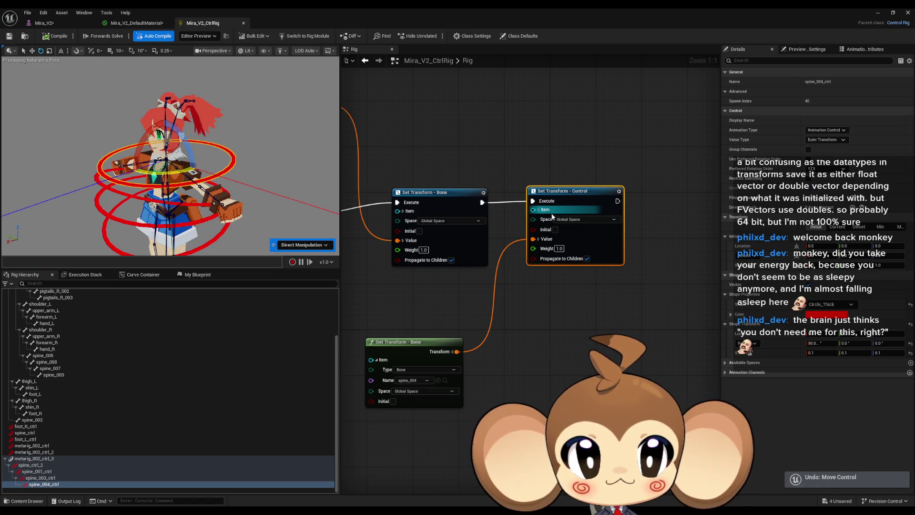
Expand the node Item pins and make the Set Transform node target the spine_004 bone
click(539, 210)
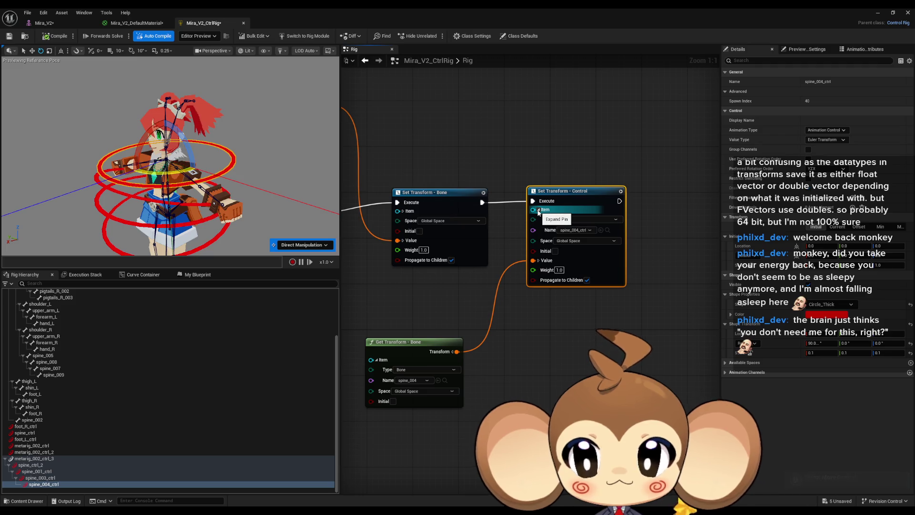
scroll(267, 334, up, 5)
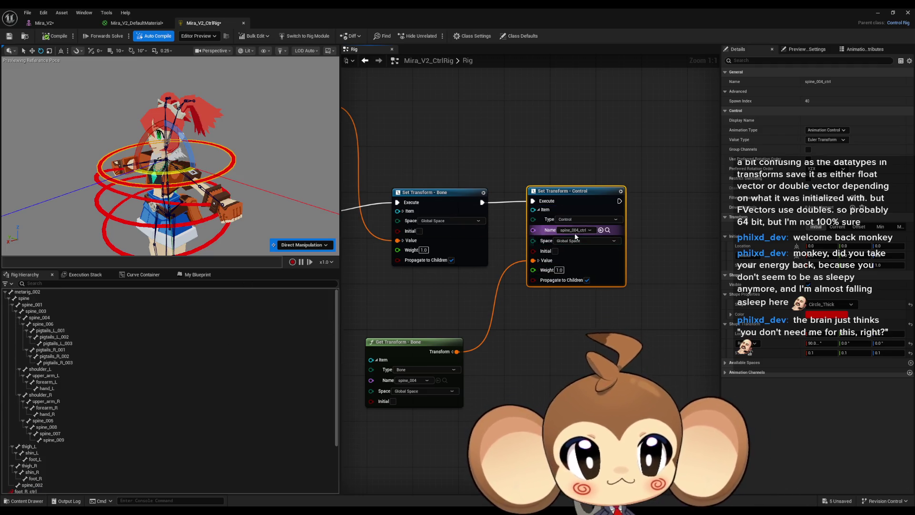
click(403, 211)
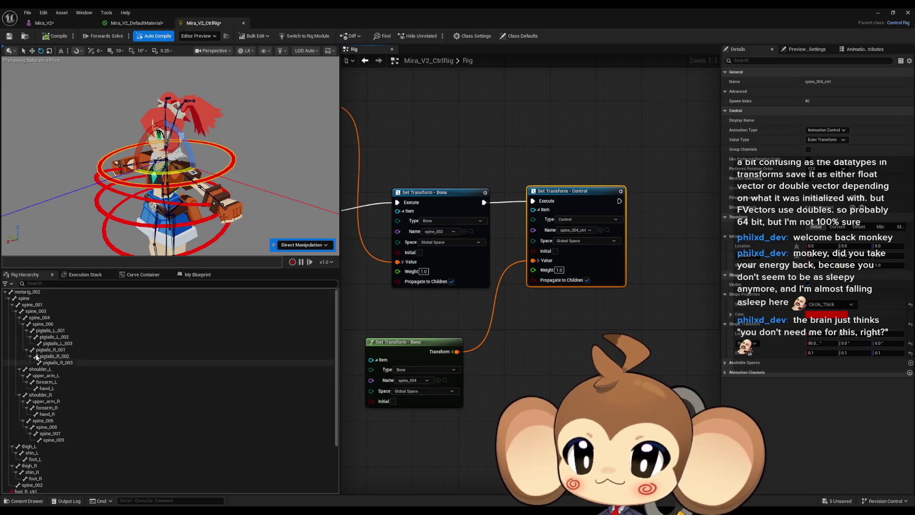
mouse_move(54, 319)
mouse_down()
mouse_move(618, 267)
mouse_move(599, 232)
mouse_up()
Make the Get Transform node read spine_004_ctrl, then compile and save the rig
scroll(74, 355, down, 5)
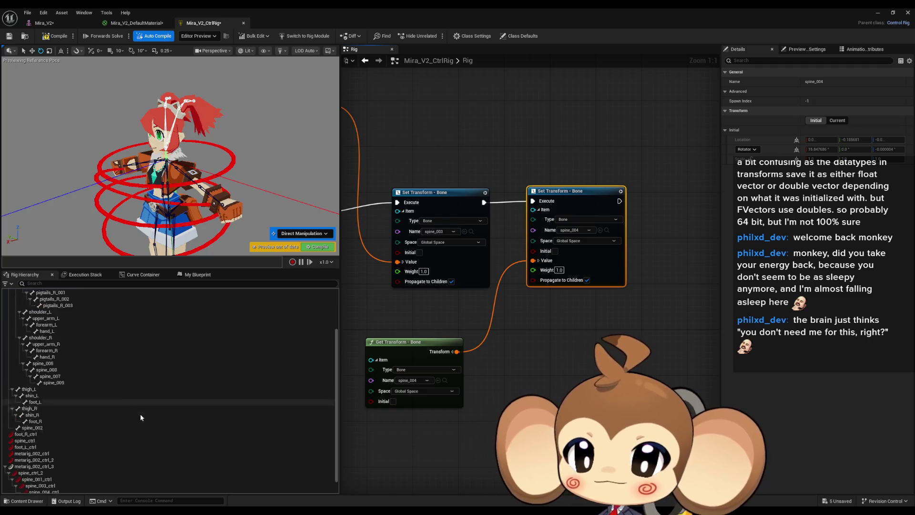
click(80, 478)
click(438, 379)
key(ctrl+s)
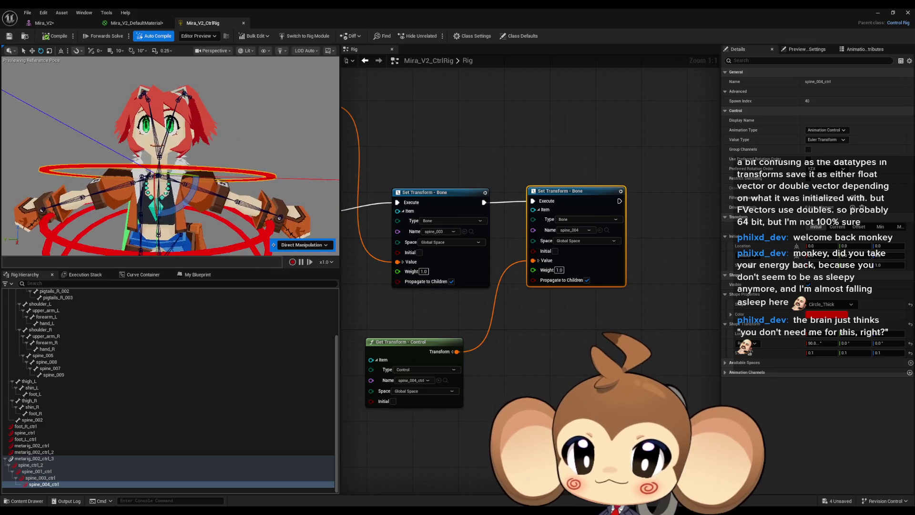
mouse_move(174, 211)
mouse_down()
mouse_move(194, 190)
mouse_move(90, 190)
mouse_move(94, 108)
mouse_up()
drag(53, 39, 119, 177)
key(w)
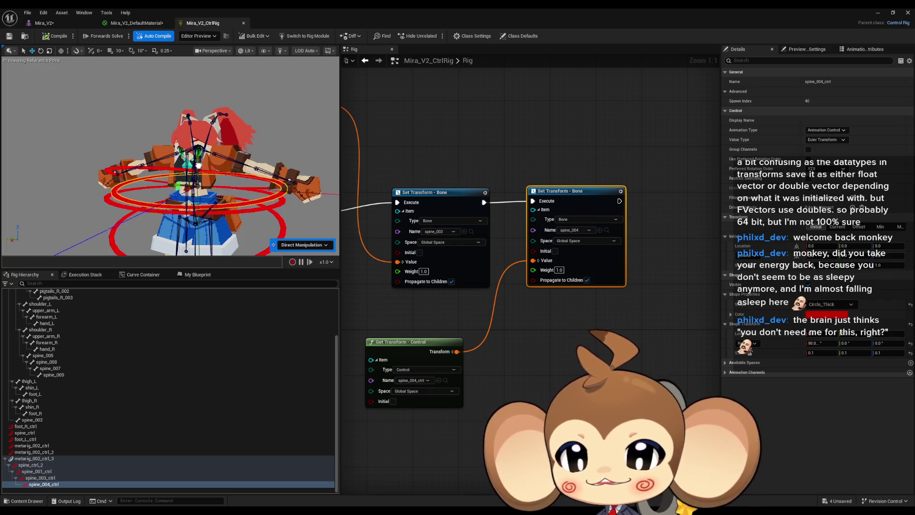
mouse_move(195, 172)
mouse_down()
mouse_move(183, 135)
mouse_move(172, 133)
mouse_up()
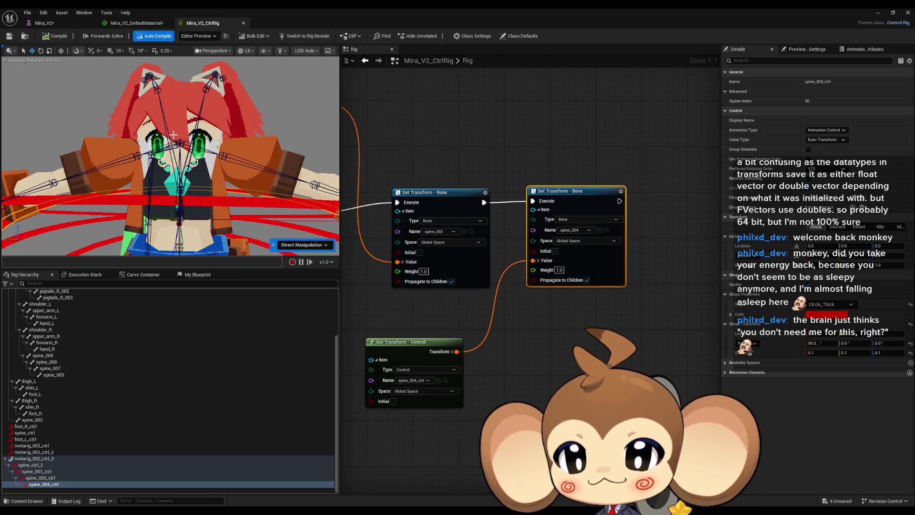
drag(172, 134, 174, 124)
mouse_move(180, 179)
mouse_down()
mouse_move(189, 82)
mouse_move(180, 142)
mouse_move(169, 67)
mouse_up()
scroll(171, 146, down, 5)
scroll(188, 174, down, 3)
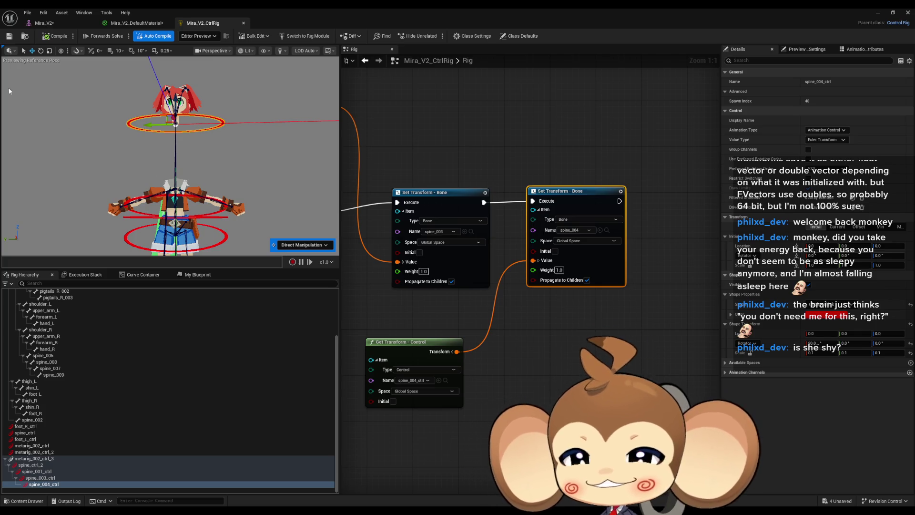
click(51, 42)
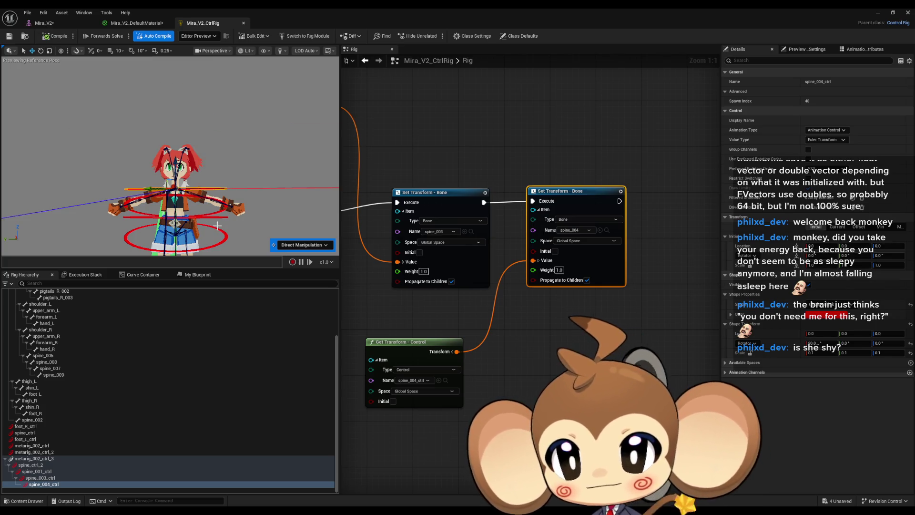
scroll(206, 187, up, 4)
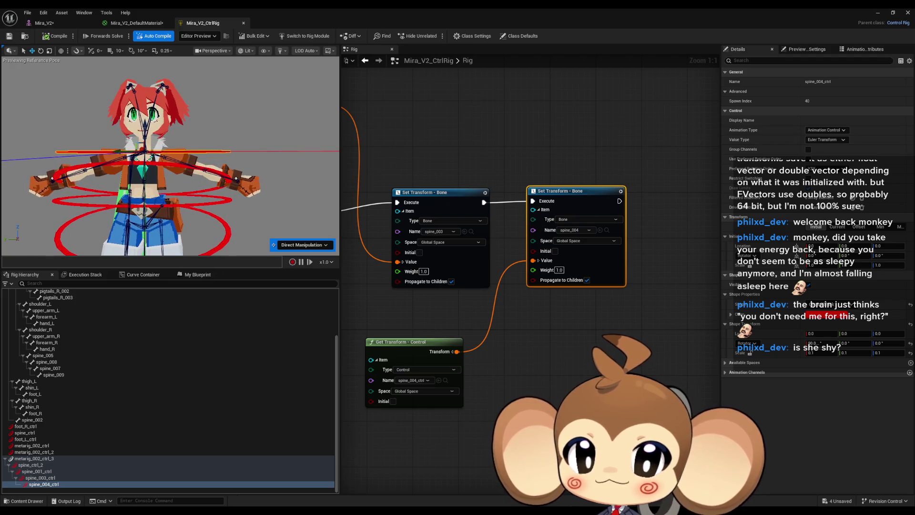
scroll(170, 156, up, 4)
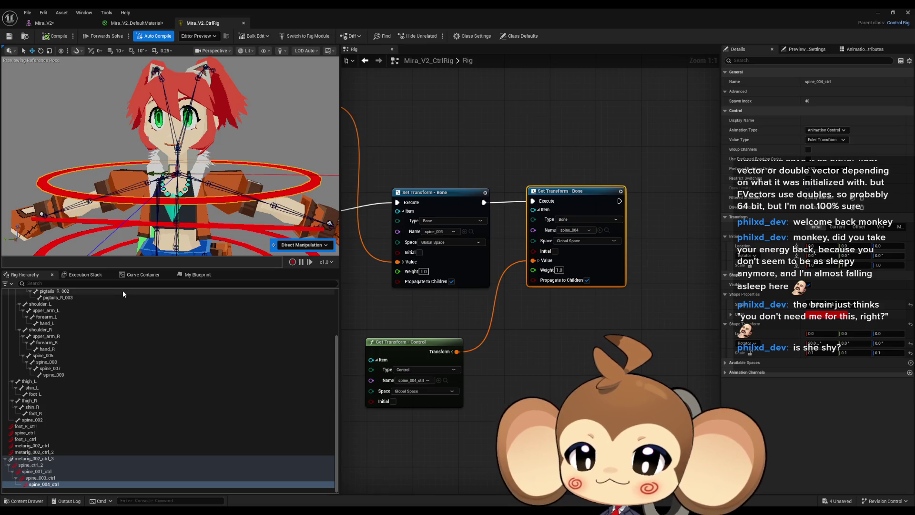
scroll(56, 349, up, 4)
click(50, 324)
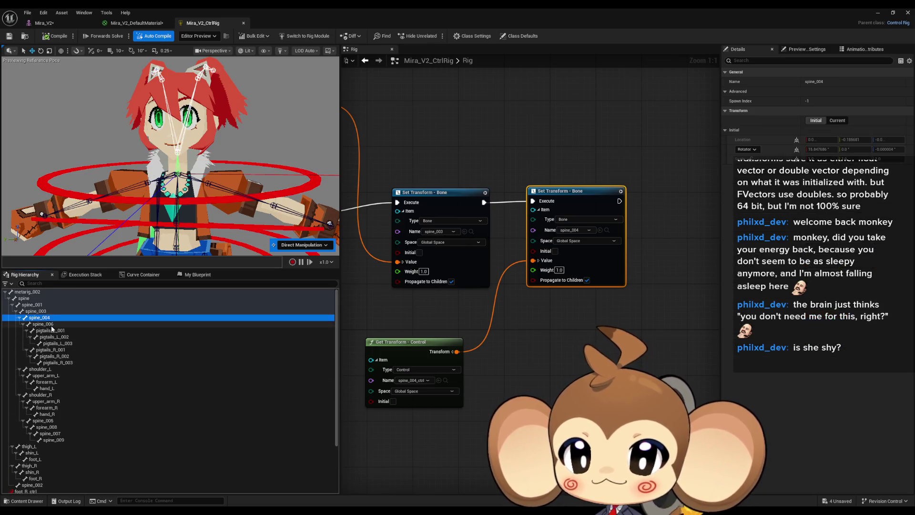
Create a new control for the spine_006 bone and parent it under spine_004_ctrl
right_click(50, 324)
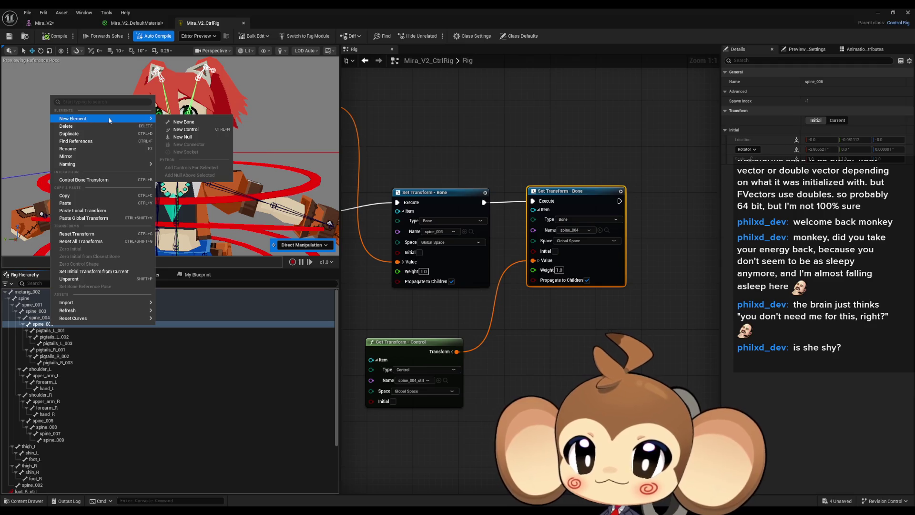
click(219, 141)
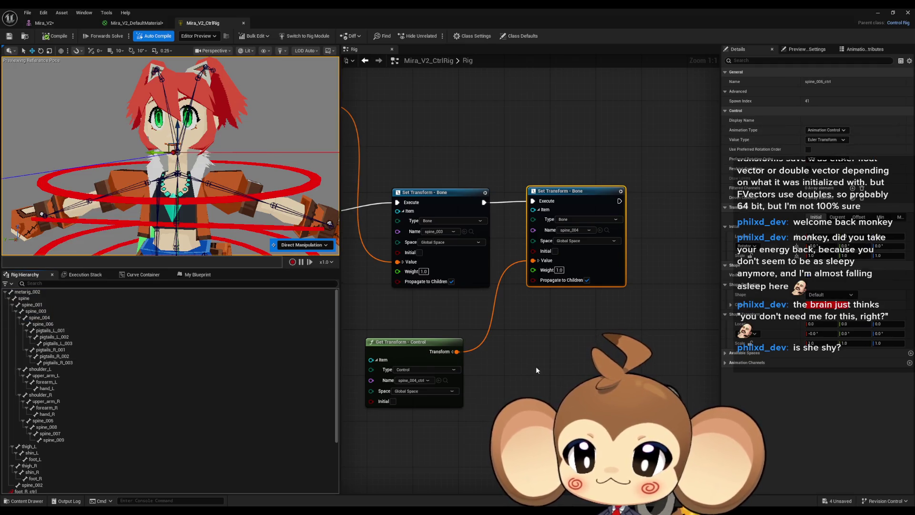
mouse_move(41, 485)
mouse_down()
mouse_move(49, 479)
mouse_move(45, 485)
mouse_up()
Add Get Control for spine_006_ctrl and Set Transform for spine_006, wiring Transform into Value
right_click(455, 291)
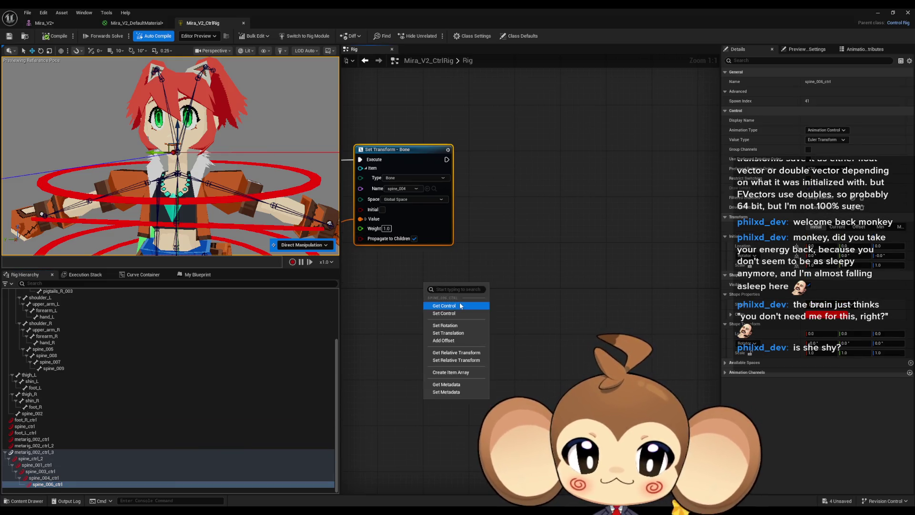
drag(459, 291, 428, 316)
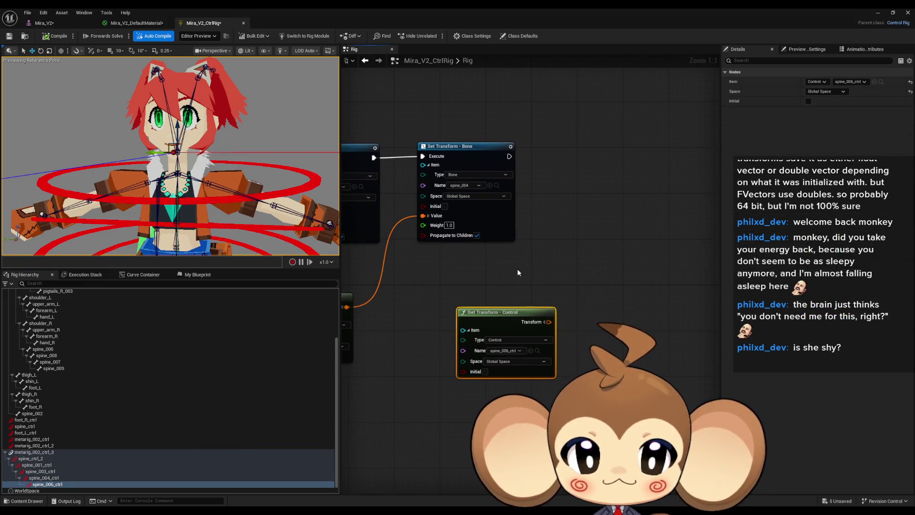
scroll(68, 378, up, 3)
mouse_move(43, 309)
mouse_down()
mouse_move(142, 313)
mouse_move(665, 199)
mouse_up()
click(684, 223)
mouse_move(667, 243)
mouse_down()
mouse_move(580, 321)
mouse_move(548, 322)
mouse_up()
drag(509, 156, 667, 206)
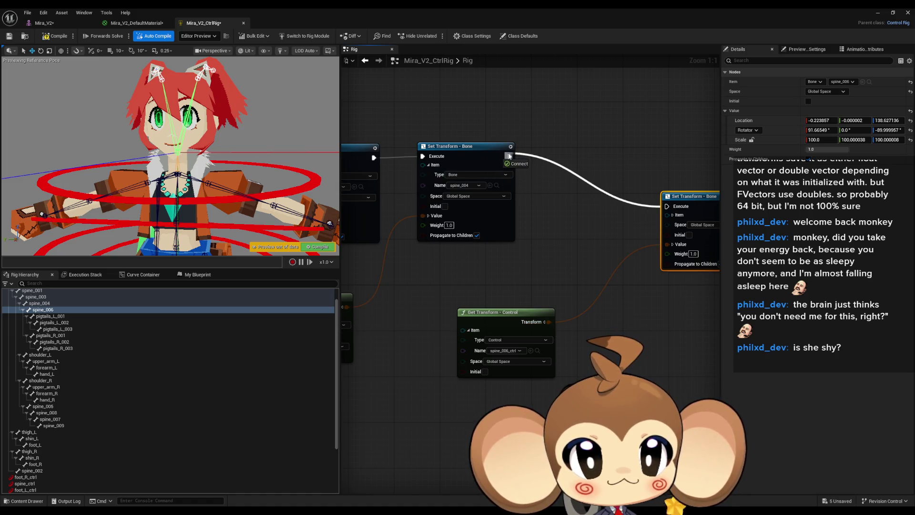
Select spine_006_ctrl in the hierarchy and begin editing its shape scale
scroll(162, 431, down, 1)
scroll(163, 431, down, 2)
click(81, 477)
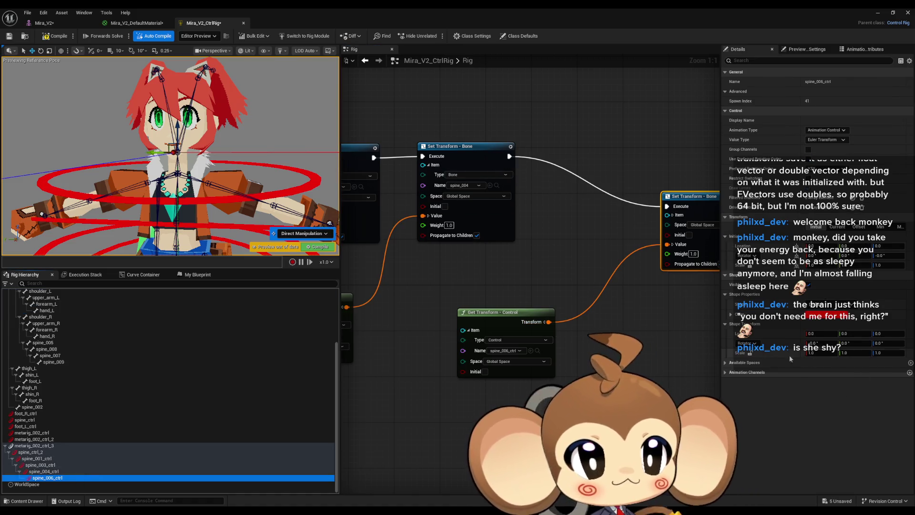
click(750, 355)
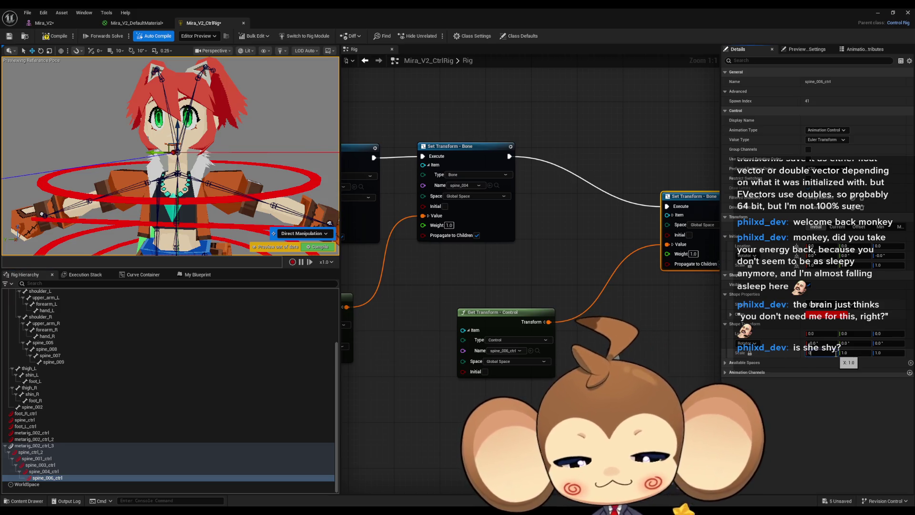
Give spine_006_ctrl a Circle_Thick shape, scale 0.1, rotation 90°, then scale 0.05
text(.1)
key(Return)
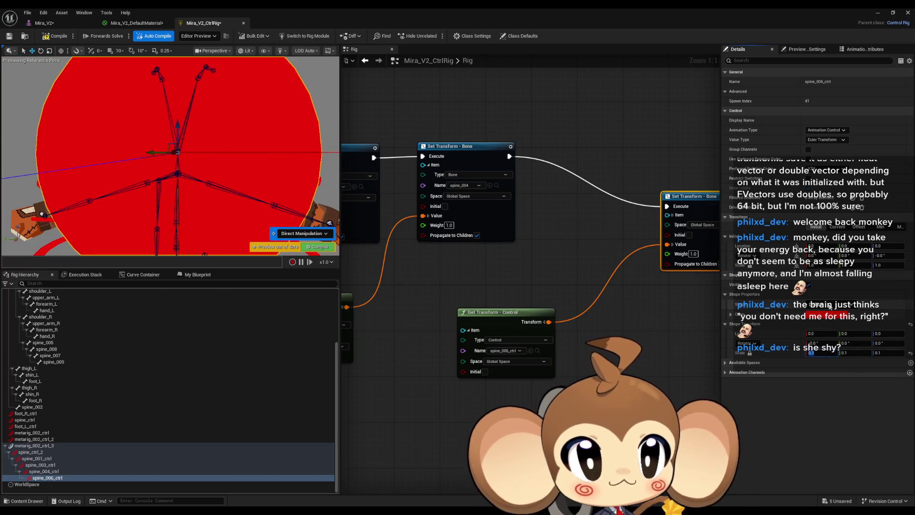
click(830, 306)
click(821, 400)
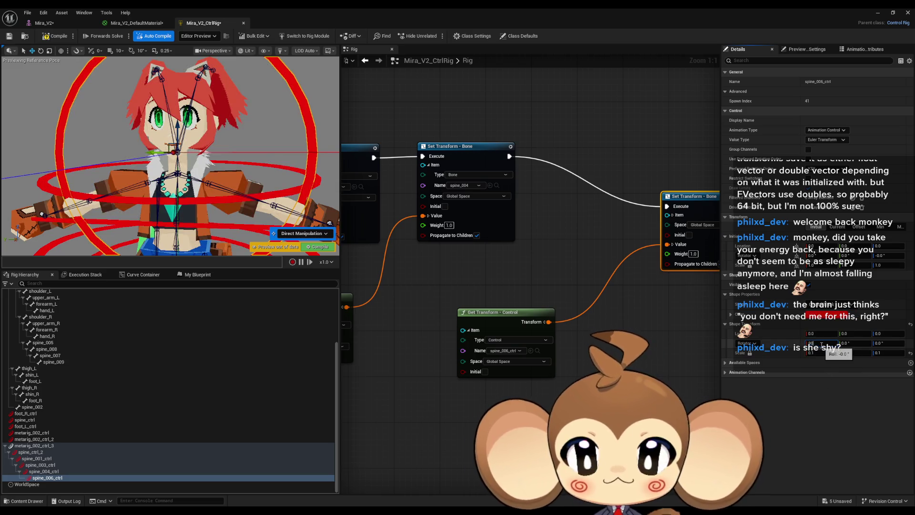
key(Return)
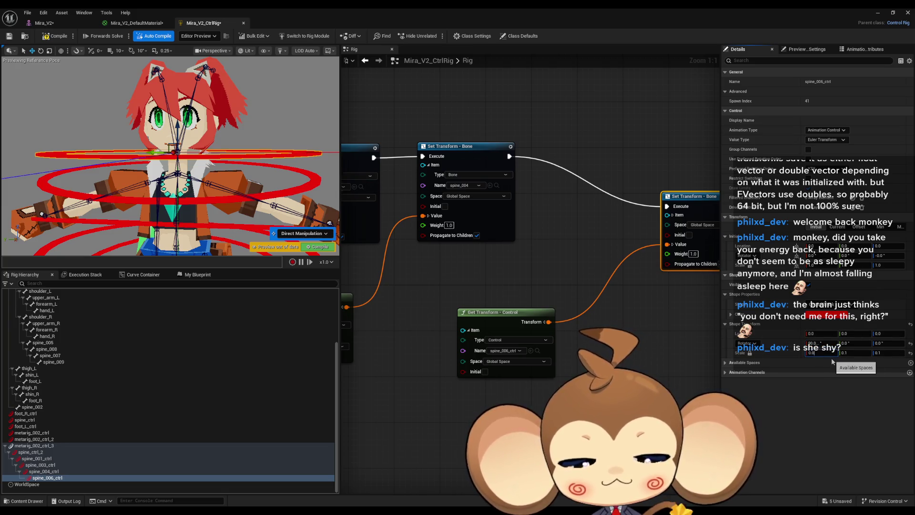
key(Return)
drag(172, 157, 62, 158)
scroll(112, 362, up, 4)
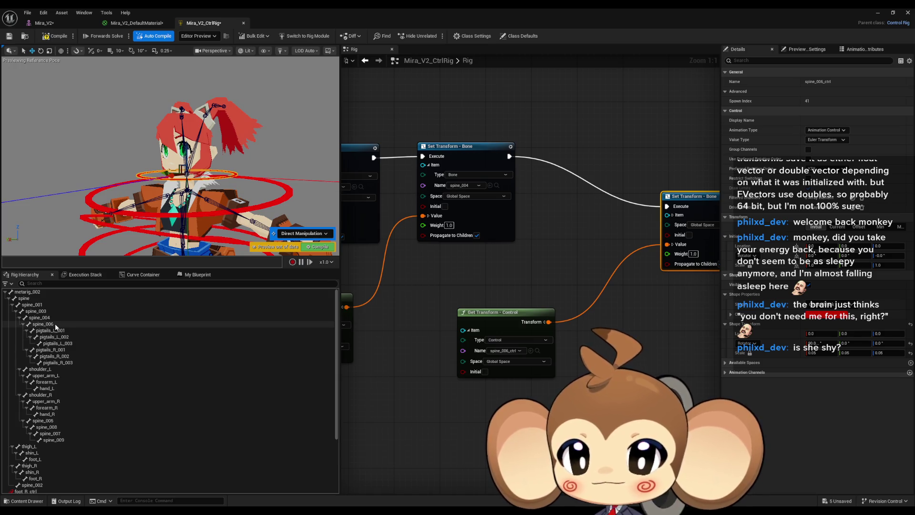
click(40, 51)
mouse_move(205, 144)
mouse_down()
mouse_move(225, 176)
mouse_move(204, 147)
mouse_up()
key(ctrl+z)
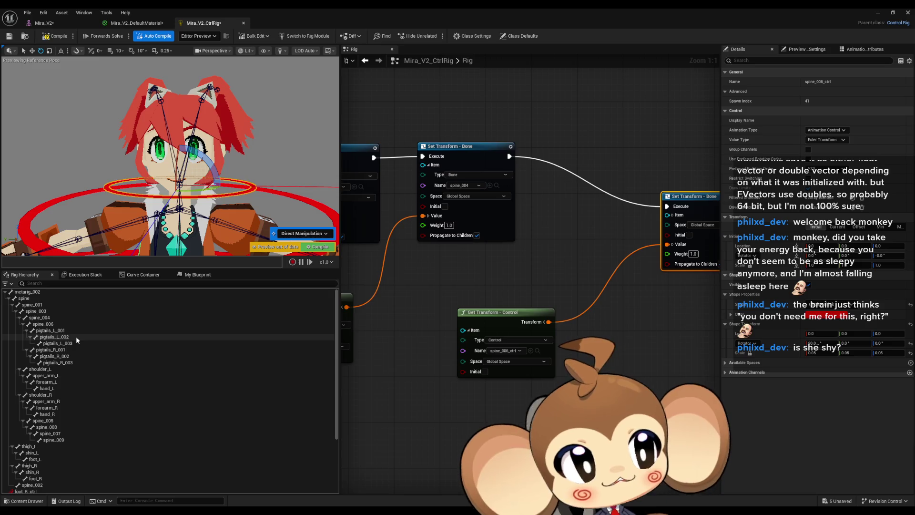
click(58, 369)
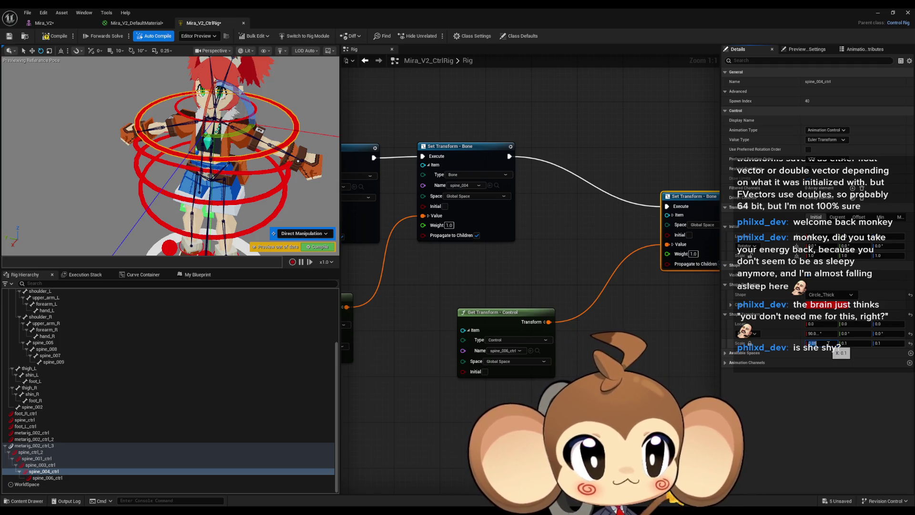
key(Return)
drag(203, 178, 203, 179)
drag(147, 204, 147, 204)
click(147, 204)
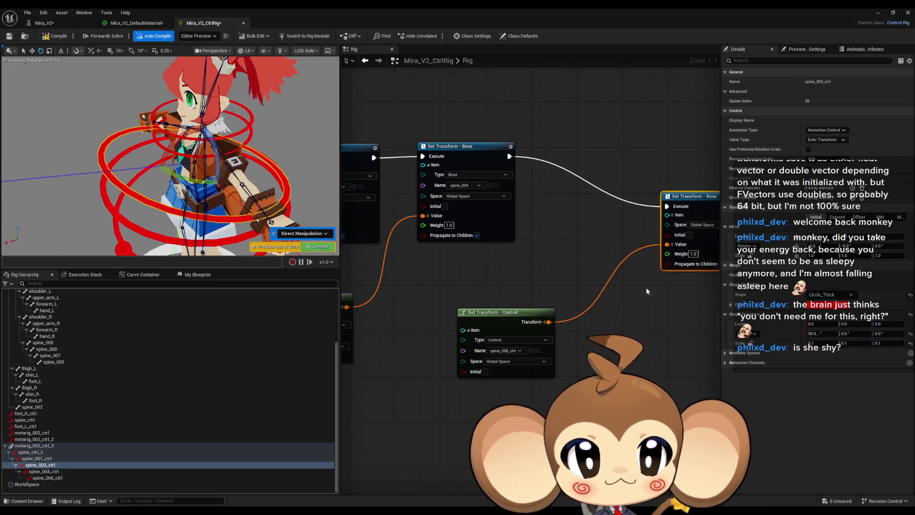
key(Return)
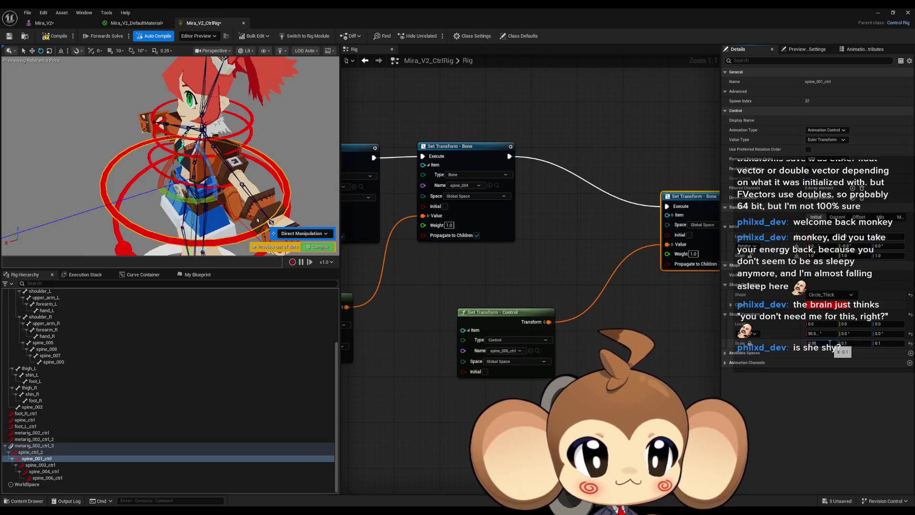
key(Return)
click(116, 225)
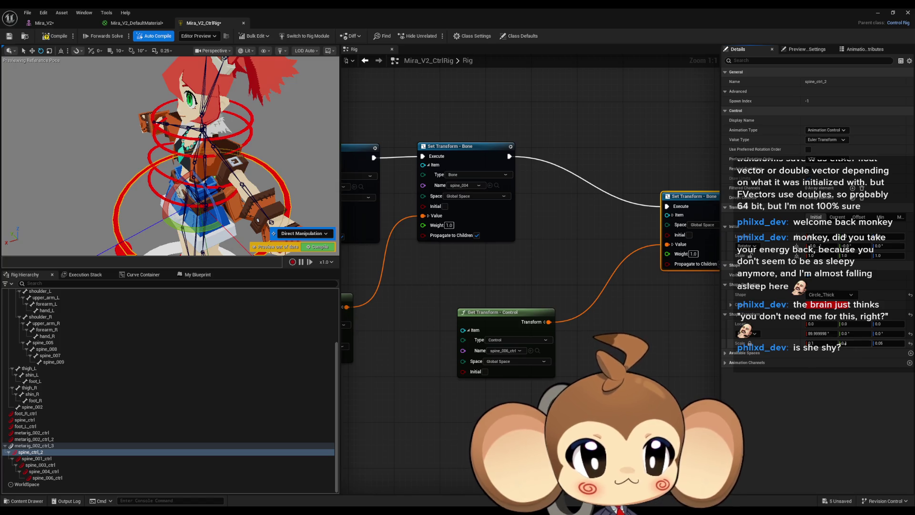
key(Return)
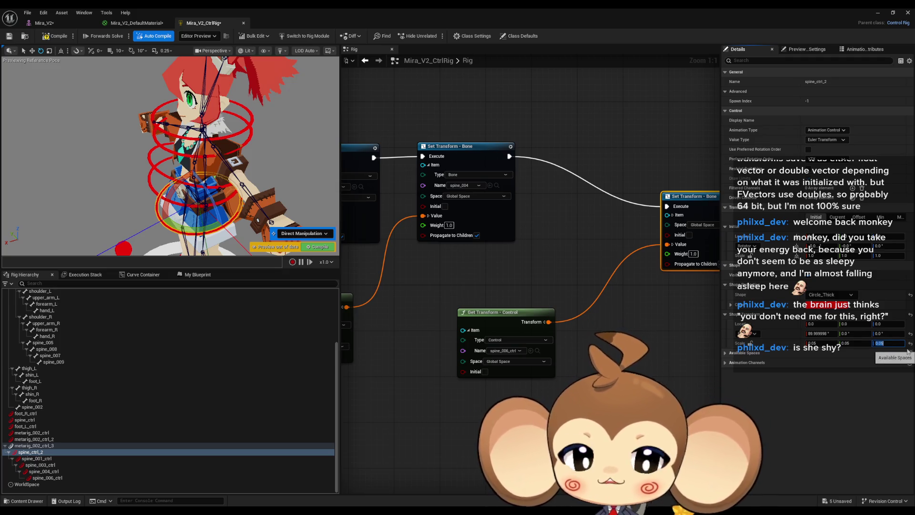
scroll(171, 155, up, 5)
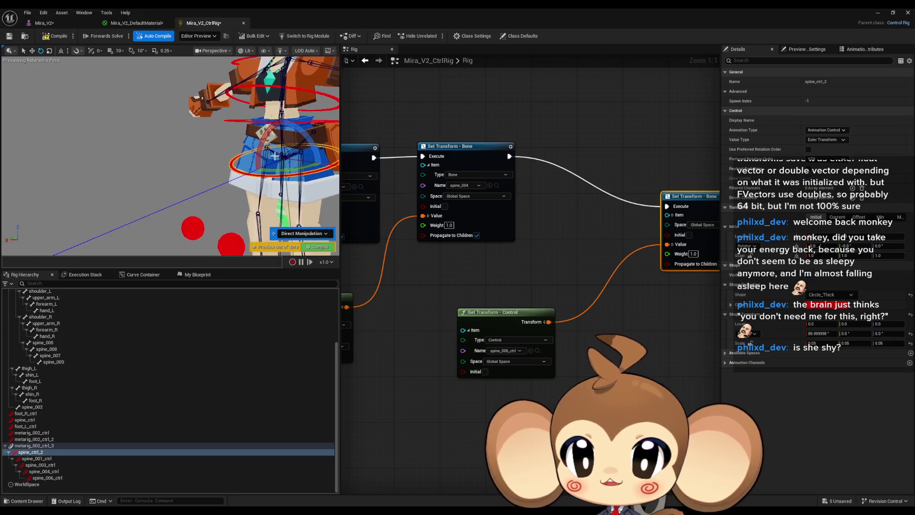
scroll(240, 159, up, 5)
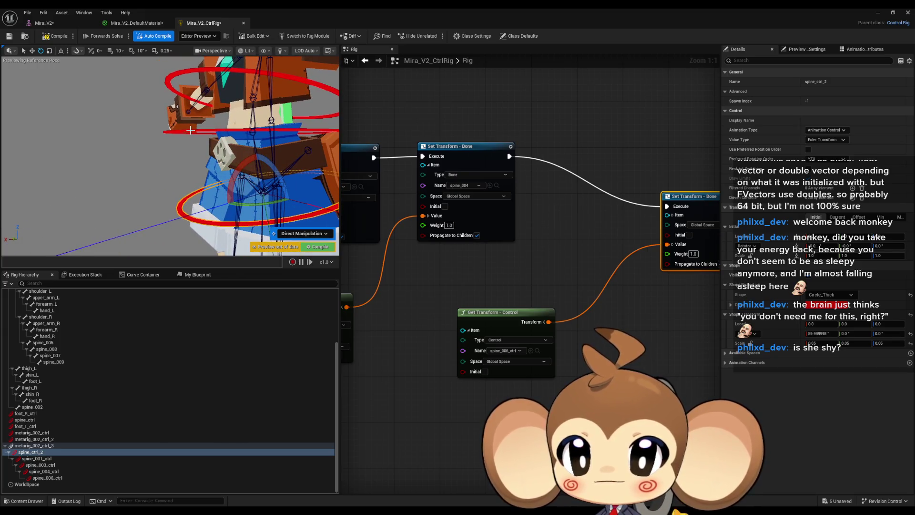
click(191, 131)
mouse_move(196, 134)
mouse_down()
mouse_move(102, 245)
mouse_move(102, 231)
mouse_move(150, 230)
mouse_up()
scroll(102, 231, down, 10)
drag(286, 168, 308, 149)
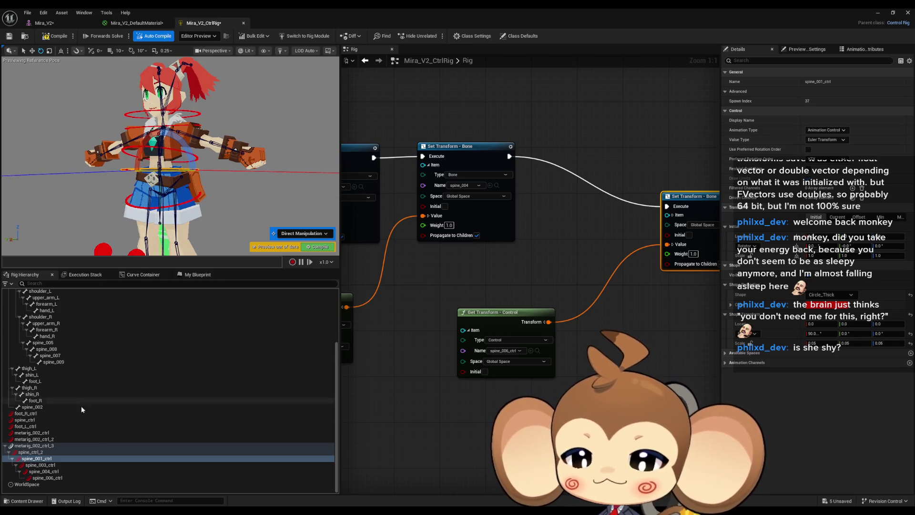
click(34, 445)
key(f)
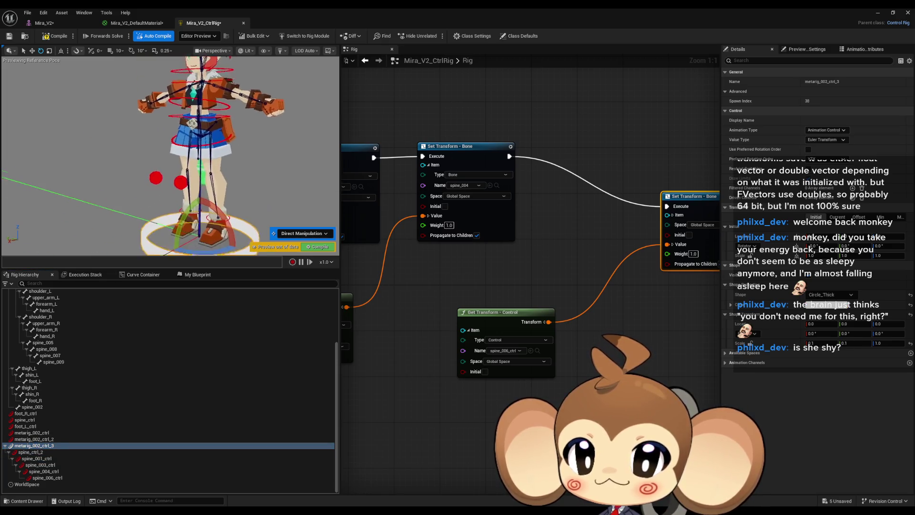
click(33, 51)
mouse_move(197, 230)
mouse_down()
mouse_move(203, 235)
mouse_move(158, 245)
mouse_move(186, 241)
mouse_move(163, 253)
mouse_move(224, 217)
mouse_move(191, 184)
mouse_up()
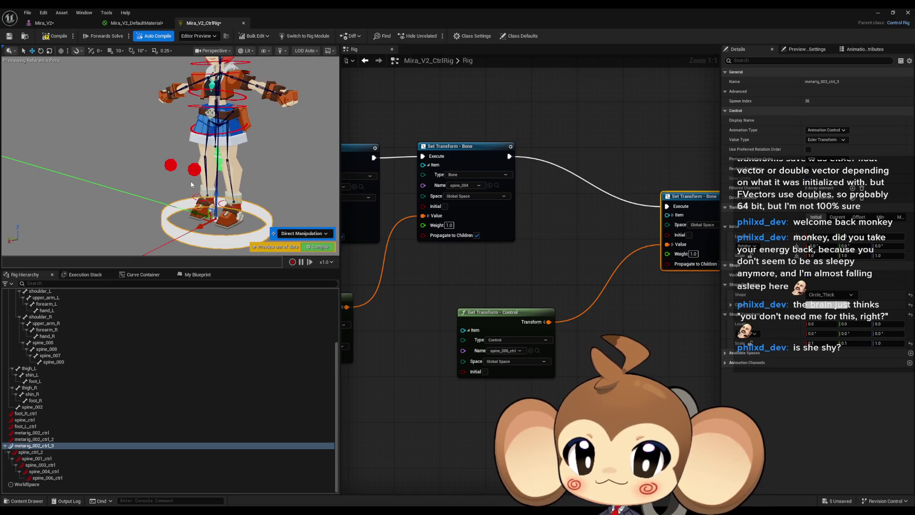
key(ctrl+z)
click(175, 166)
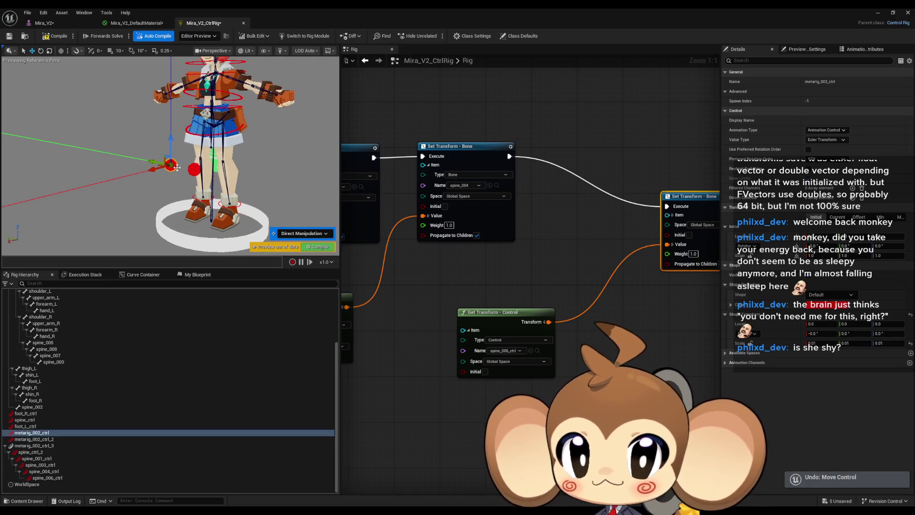
Rename the metarig_002_ctrl control to RightKneeIK
click(74, 432)
key(F2)
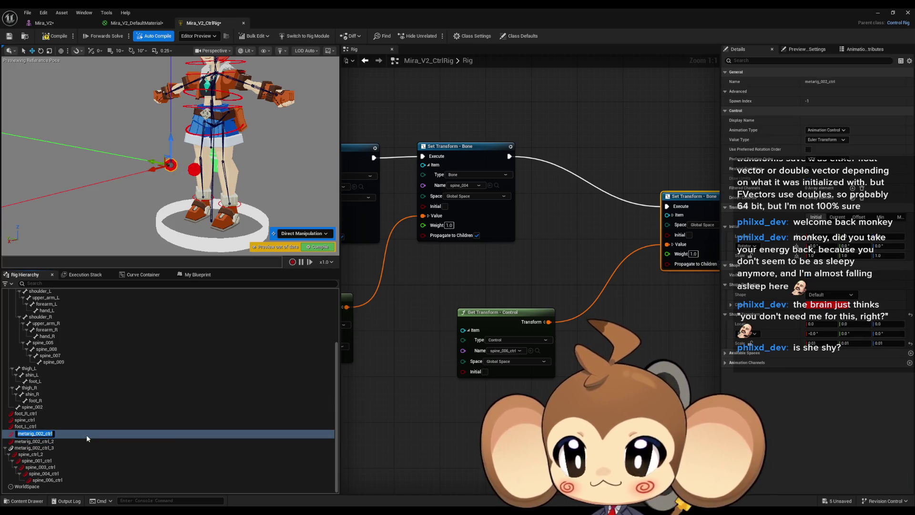
text(RightKn)
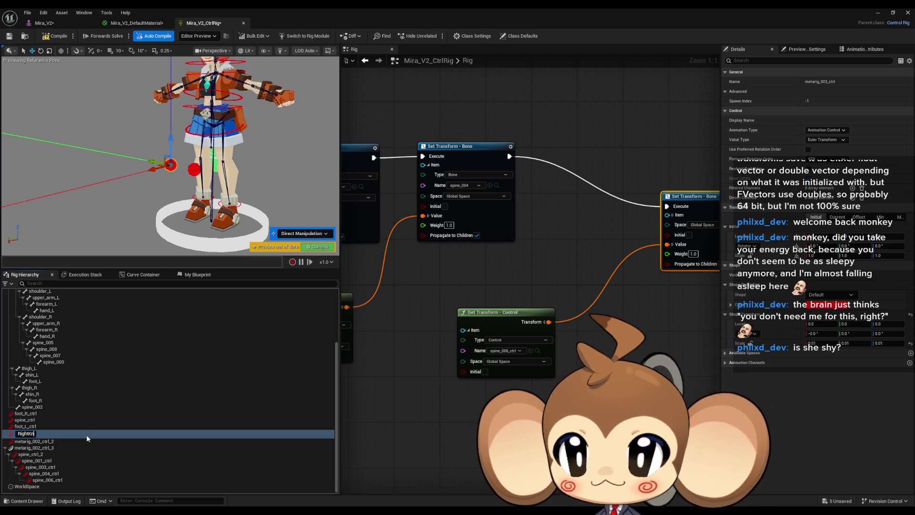
text(eeIK)
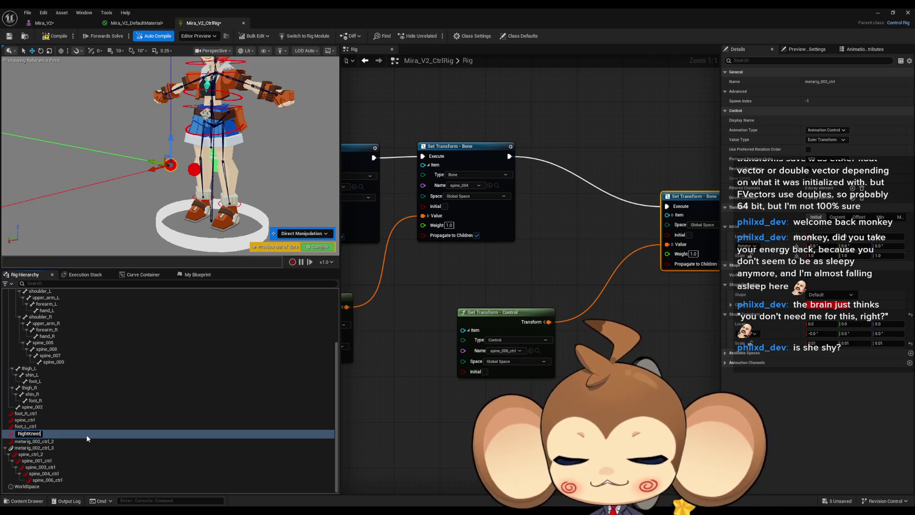
key(Return)
Rename metarig_002_ctrl_2 to LeftKneeIK and parent both knee controls under metarig_002_ctrl_3
click(59, 439)
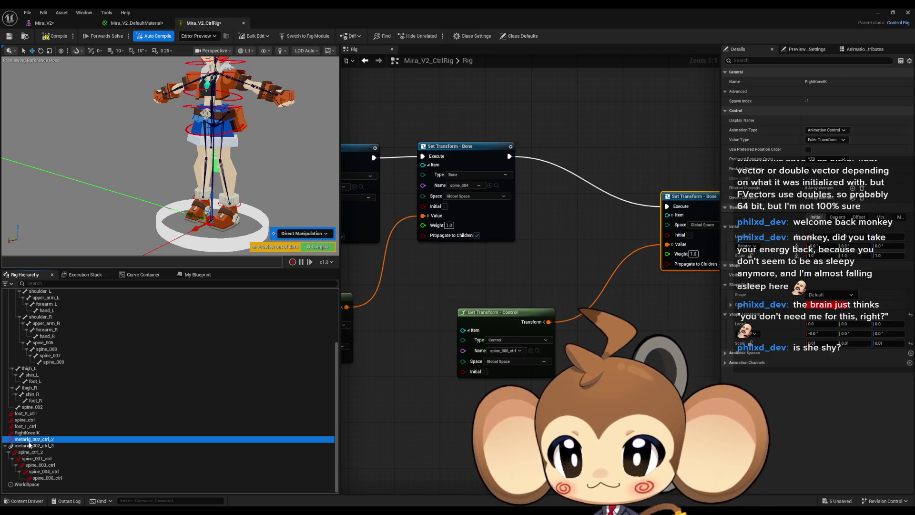
key(F2)
text(Left)
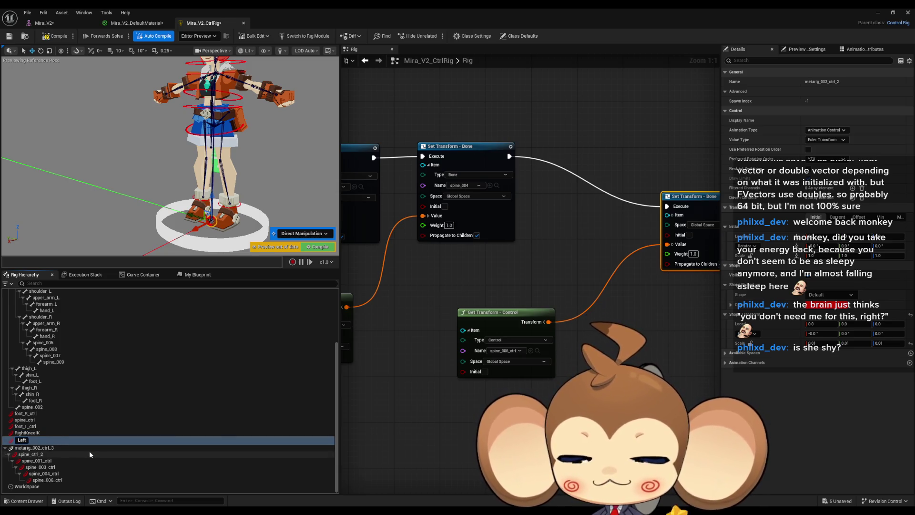
text(Knee)
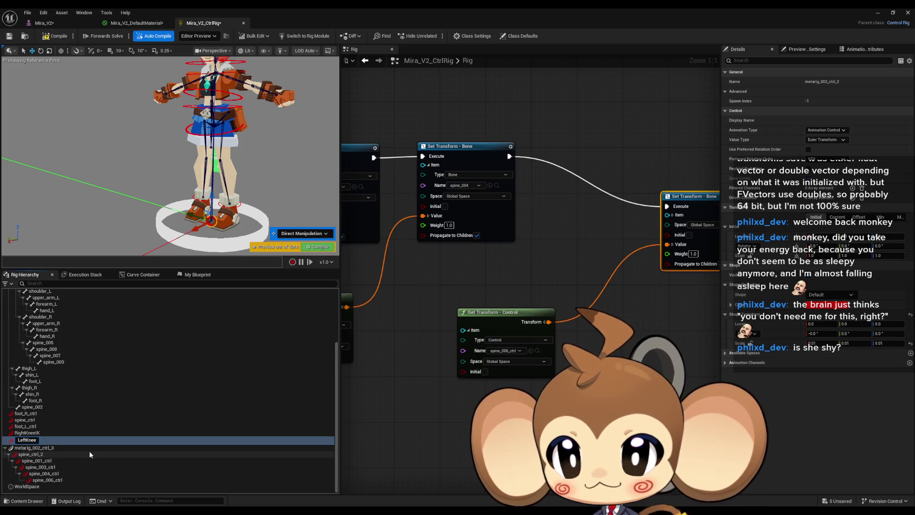
text(IK)
key(Return)
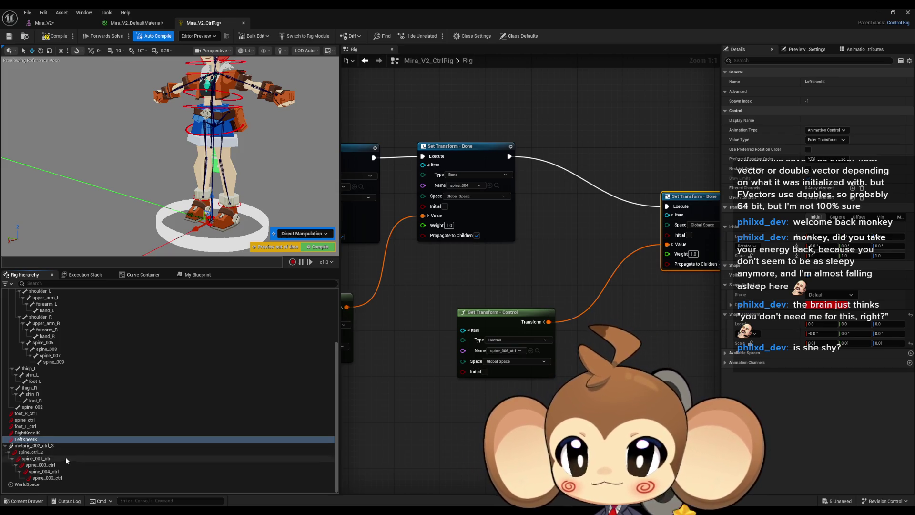
ctrl+click(24, 435)
drag(29, 437, 33, 449)
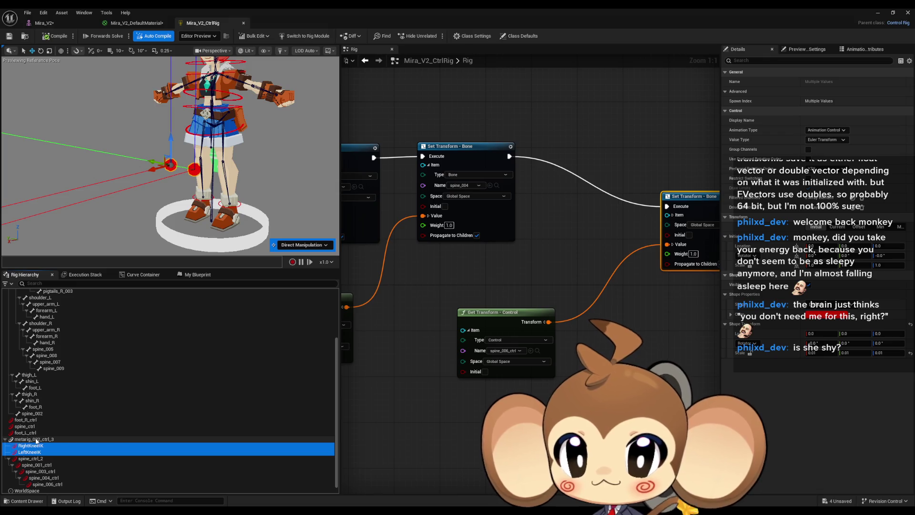
Parent spine_ctrl under metarig_002_ctrl_3, then RightKneeIK and LeftKneeIK under spine_ctrl
click(25, 427)
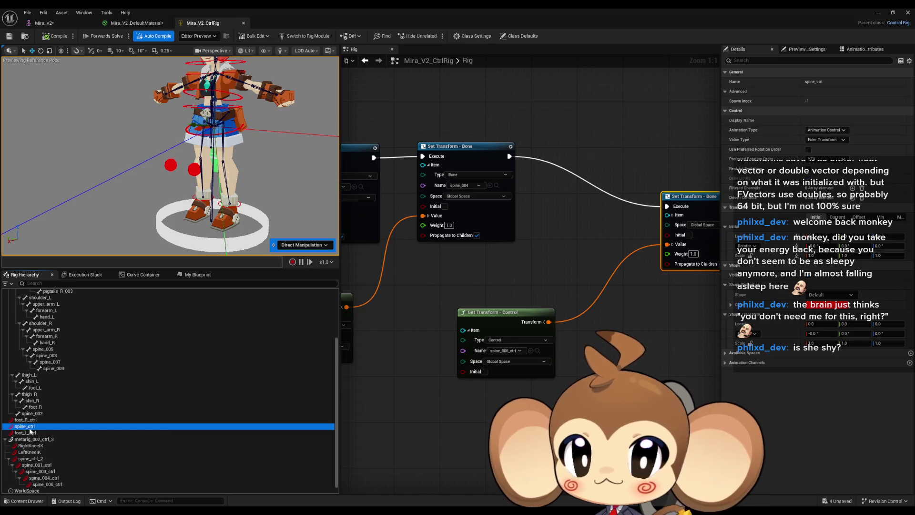
click(38, 459)
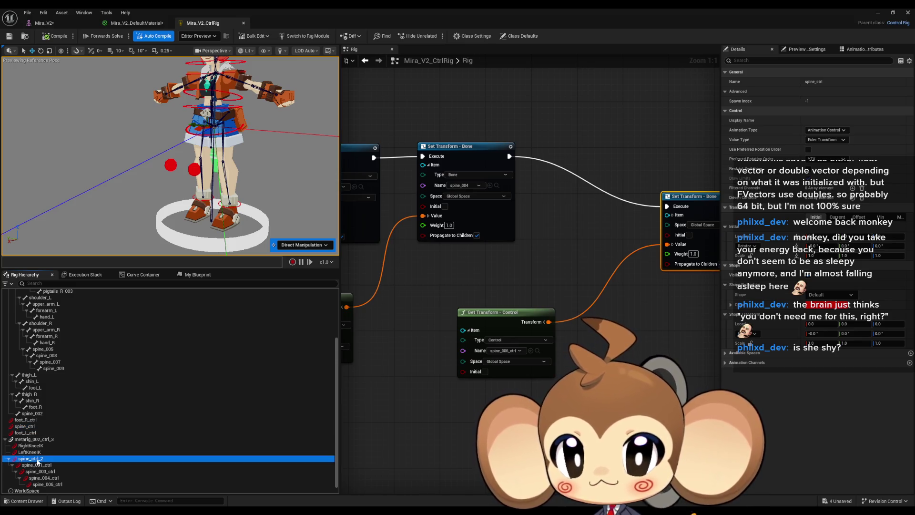
click(32, 427)
mouse_move(32, 427)
mouse_down()
mouse_move(27, 459)
mouse_move(28, 440)
mouse_up()
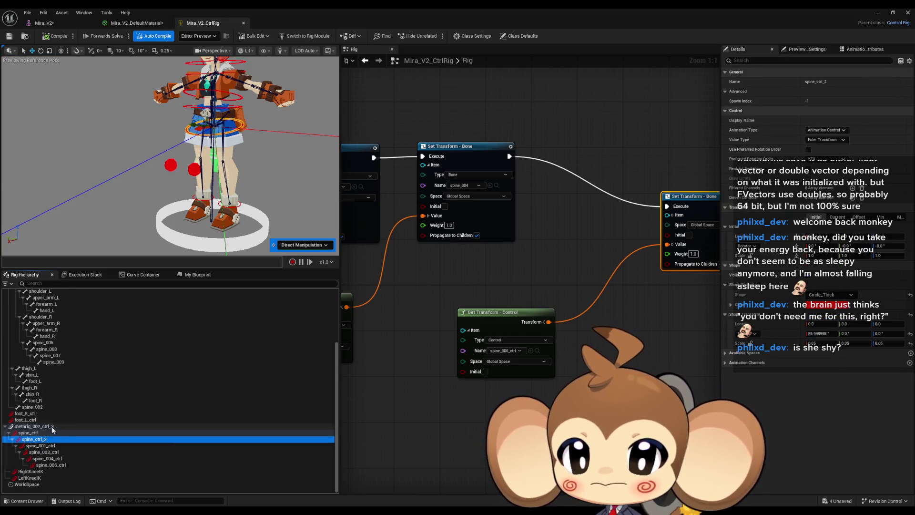
click(31, 472)
ctrl+click(30, 478)
drag(30, 477, 34, 434)
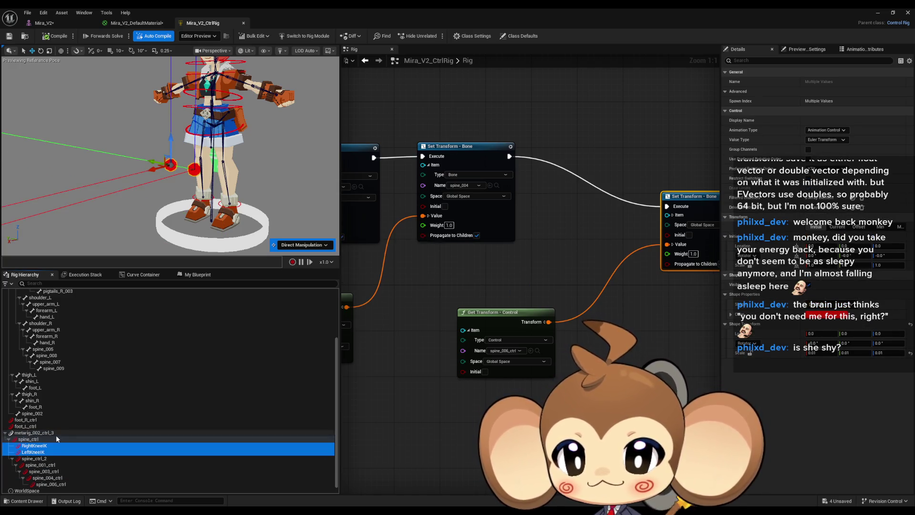
Test-move the spine control and the root ground ring, undoing each move
click(28, 439)
drag(190, 157, 177, 200)
mouse_move(172, 138)
mouse_down()
mouse_move(141, 169)
mouse_move(33, 188)
mouse_move(152, 157)
mouse_move(113, 171)
mouse_up()
mouse_move(197, 162)
mouse_down()
mouse_move(127, 175)
mouse_move(210, 164)
mouse_move(132, 168)
mouse_move(160, 169)
mouse_move(151, 172)
mouse_up()
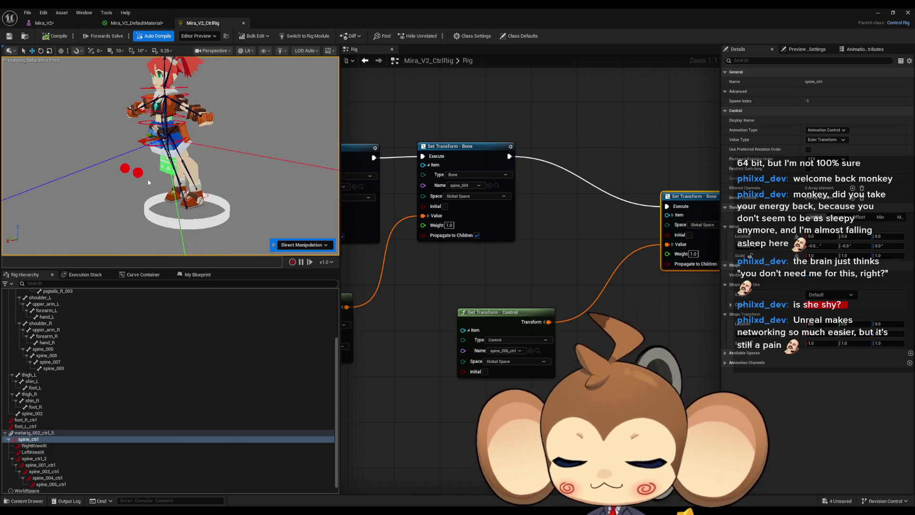
key(ctrl+z)
click(157, 222)
mouse_move(163, 213)
mouse_down()
mouse_move(121, 198)
mouse_move(203, 196)
mouse_move(112, 196)
mouse_move(206, 192)
mouse_move(144, 205)
mouse_up()
key(ctrl+z)
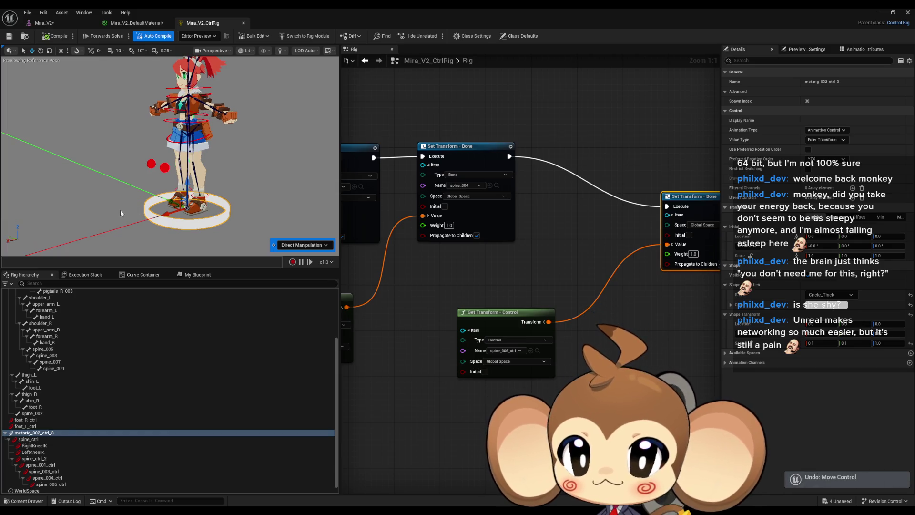
Parent foot_R_ctrl and foot_L_ctrl under spine_ctrl, then inspect the root control and root bone metarig_002
click(25, 425)
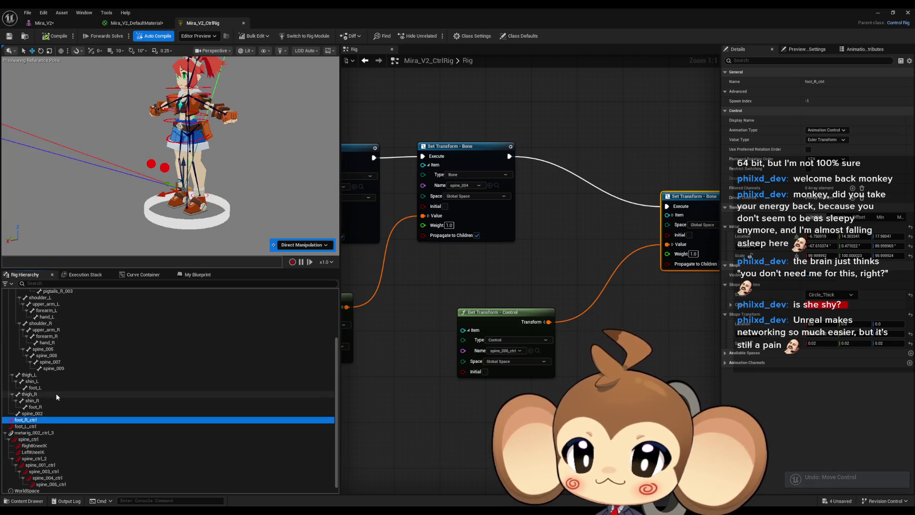
shift+click(46, 416)
mouse_move(49, 413)
mouse_down()
mouse_move(23, 422)
mouse_move(33, 435)
mouse_up()
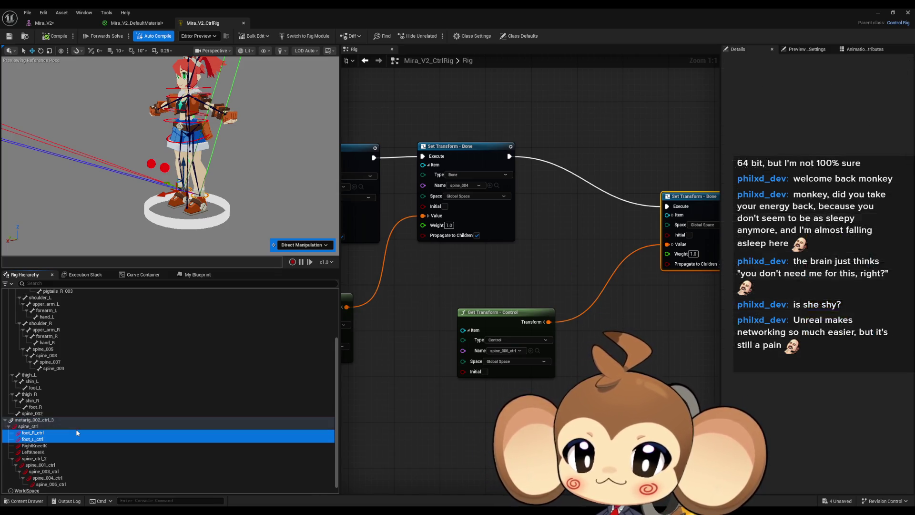
click(34, 420)
mouse_move(179, 223)
mouse_down()
mouse_move(255, 209)
mouse_move(101, 224)
mouse_move(117, 131)
mouse_move(197, 168)
mouse_move(196, 138)
mouse_move(219, 157)
mouse_move(211, 172)
mouse_up()
click(196, 168)
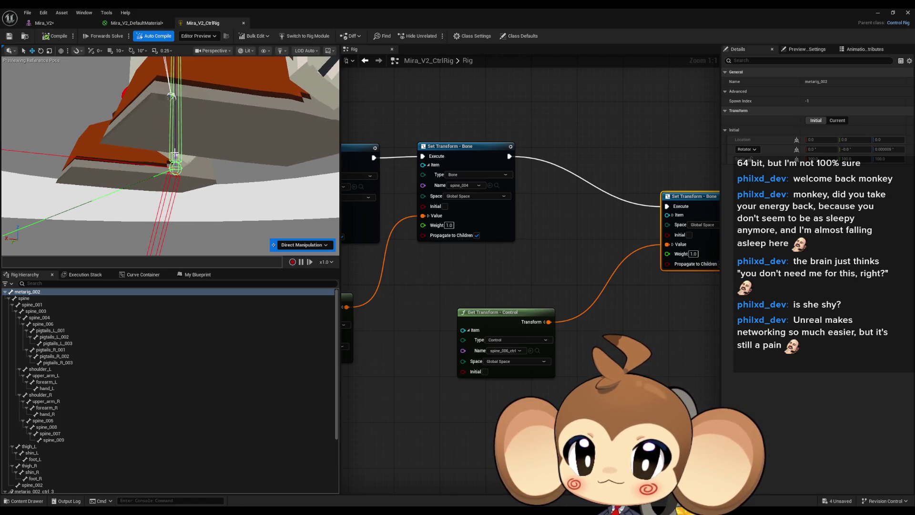
key(f)
mouse_move(172, 153)
mouse_down()
mouse_move(166, 143)
mouse_move(157, 157)
mouse_move(174, 143)
mouse_up()
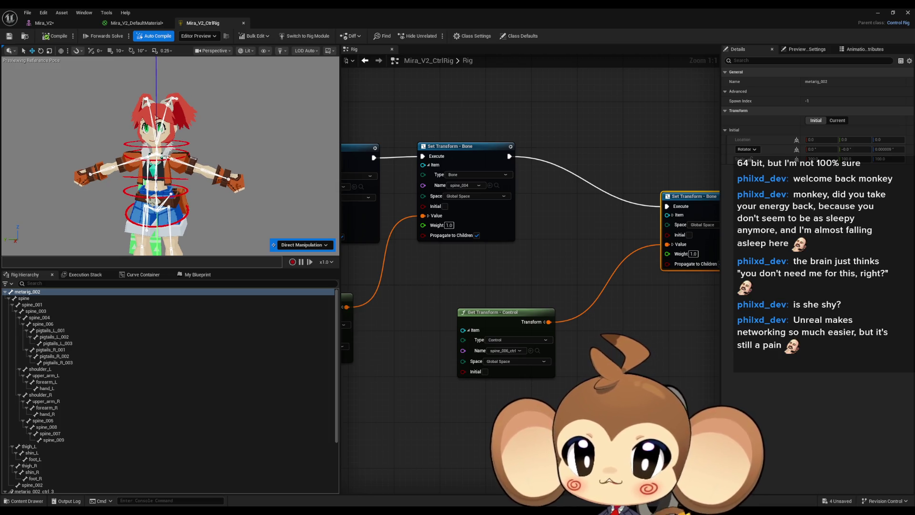
scroll(105, 173, up, 10)
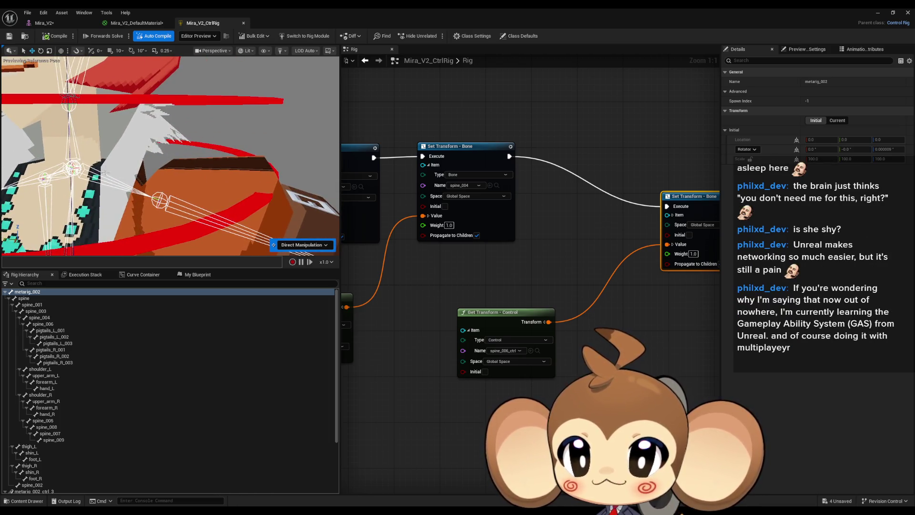
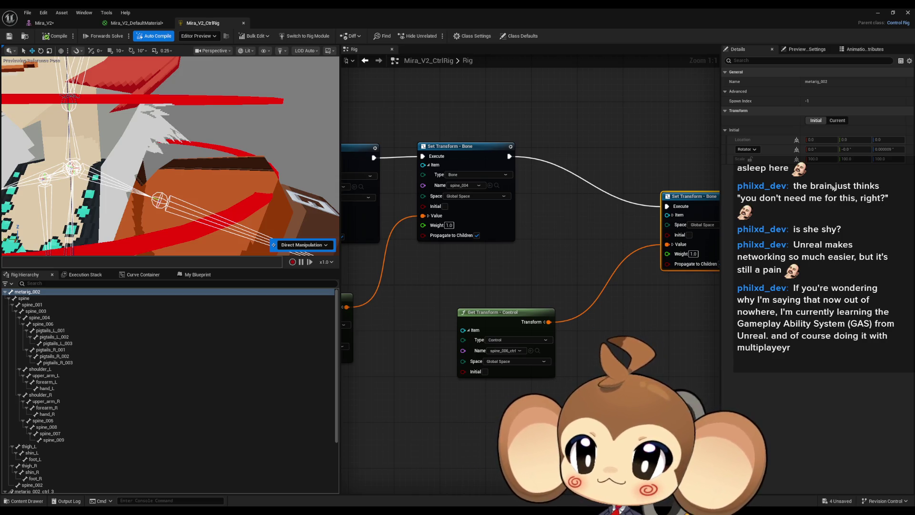
Zoom in and out on Mira's rig preview, then move over to mira_02.blend in Blender
scroll(170, 156, down, 5)
scroll(170, 156, up, 5)
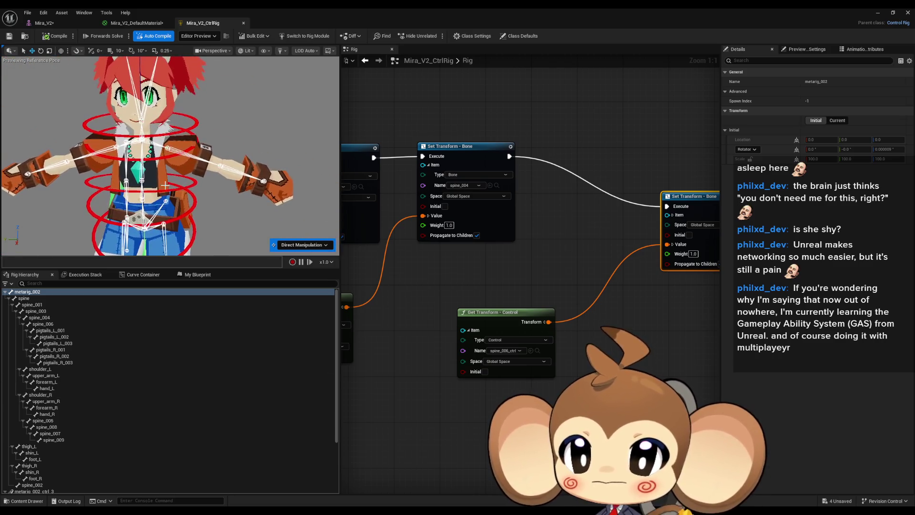
scroll(171, 156, up, 5)
scroll(170, 156, down, 5)
scroll(170, 156, up, 3)
scroll(170, 156, up, 5)
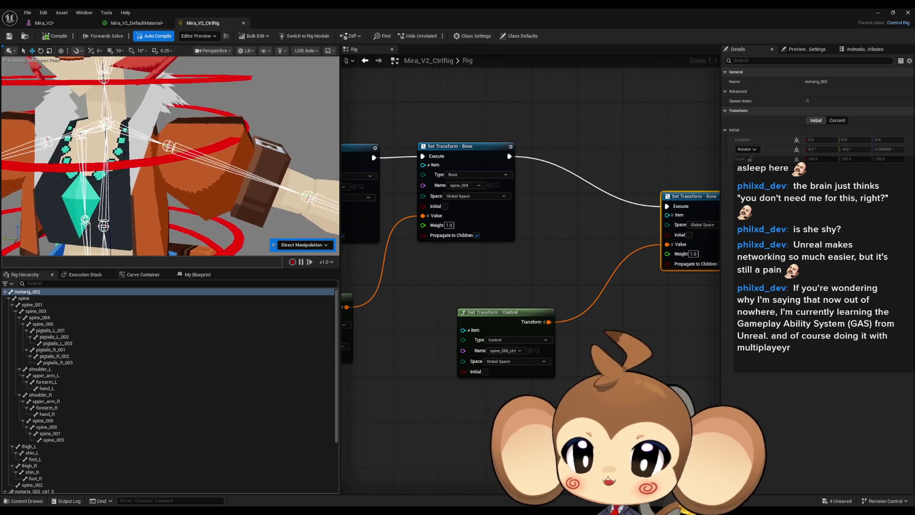
scroll(170, 156, down, 5)
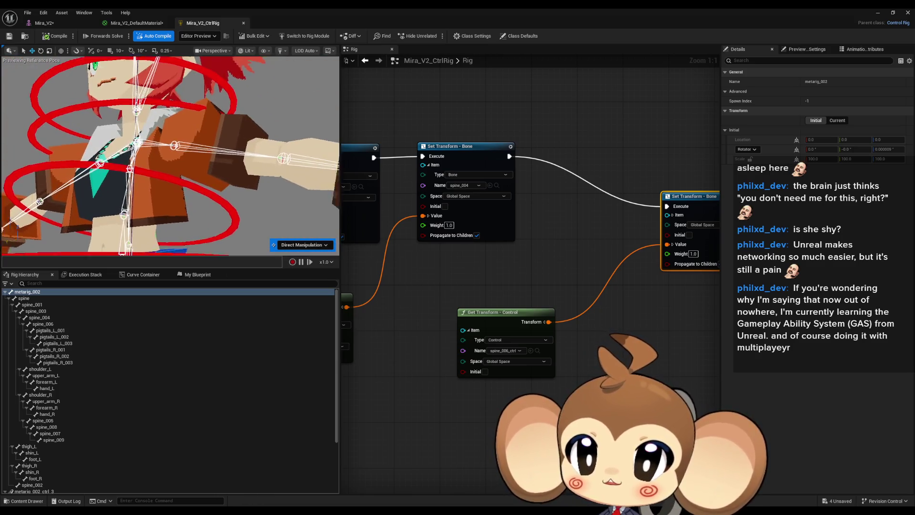
scroll(170, 156, down, 5)
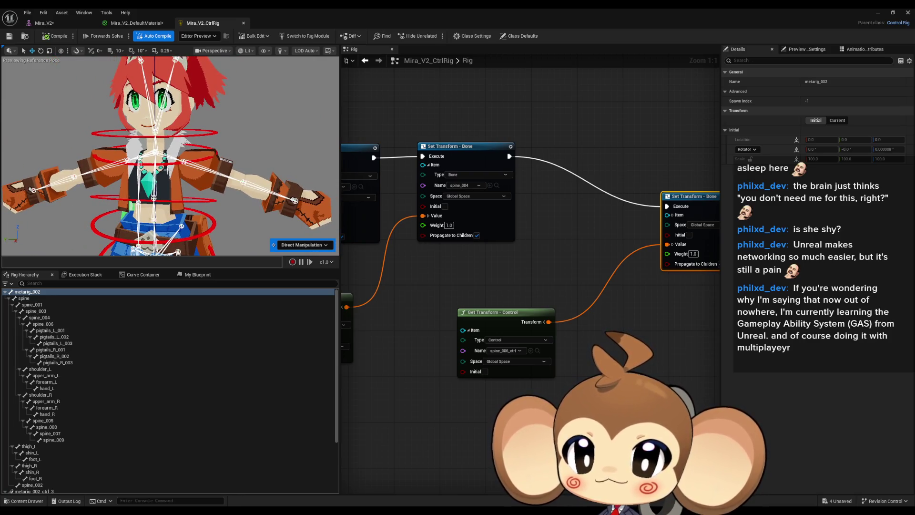
key(alt+Tab)
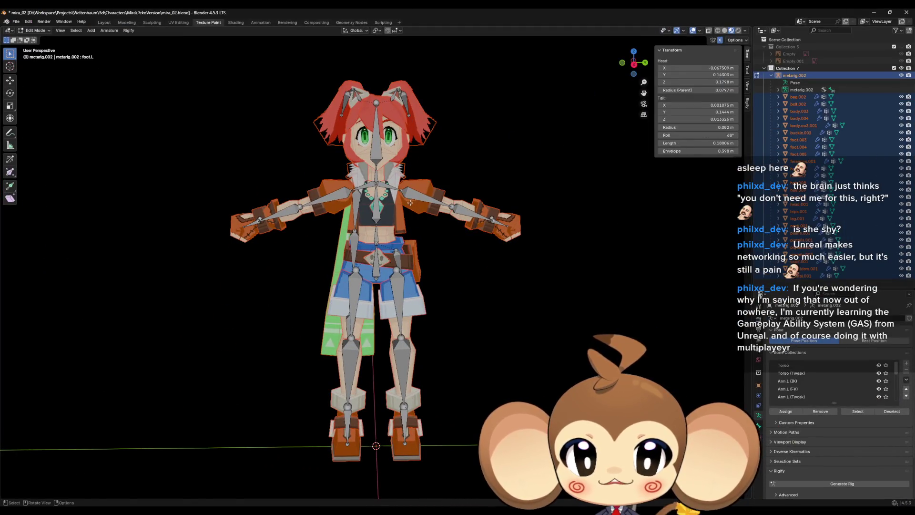
Duplicate the left shoulder bone, then cancel and undo the stray duplicate
key(shift+d)
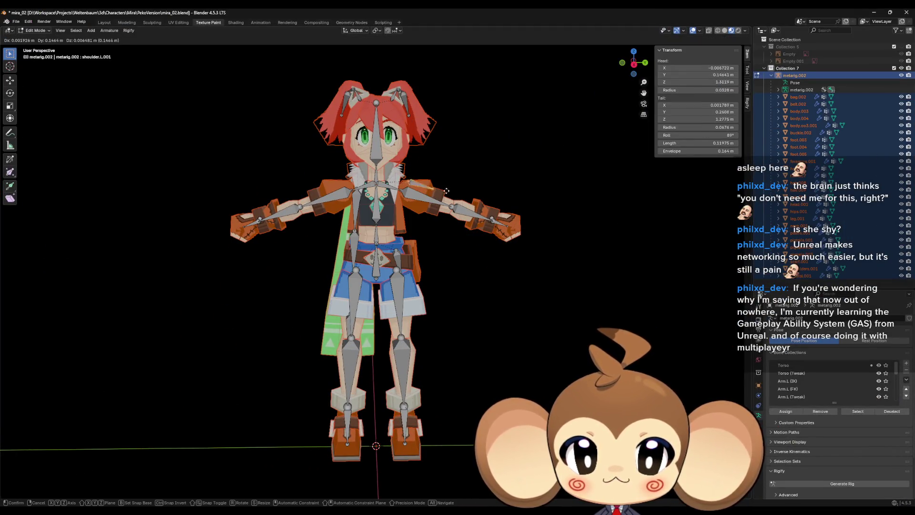
click(477, 136)
right_click(477, 143)
click(458, 164)
click(524, 145)
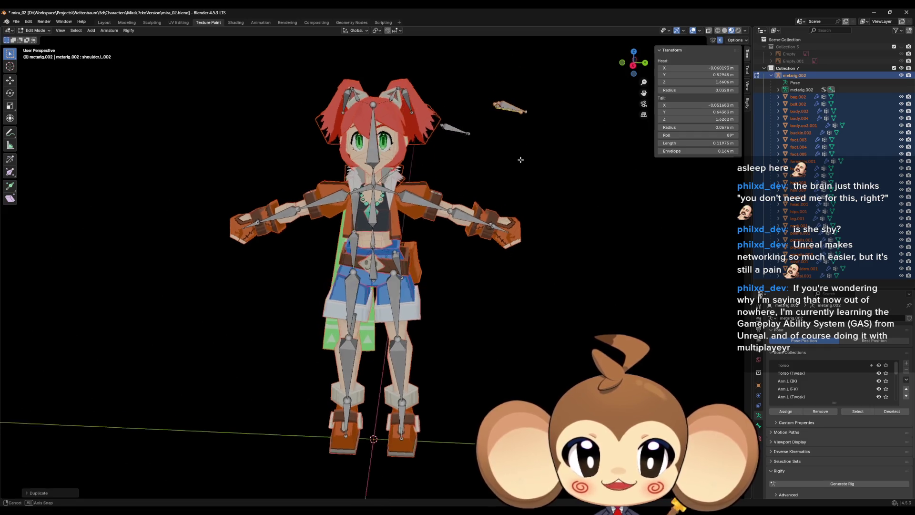
right_click(510, 164)
key(ctrl+z)
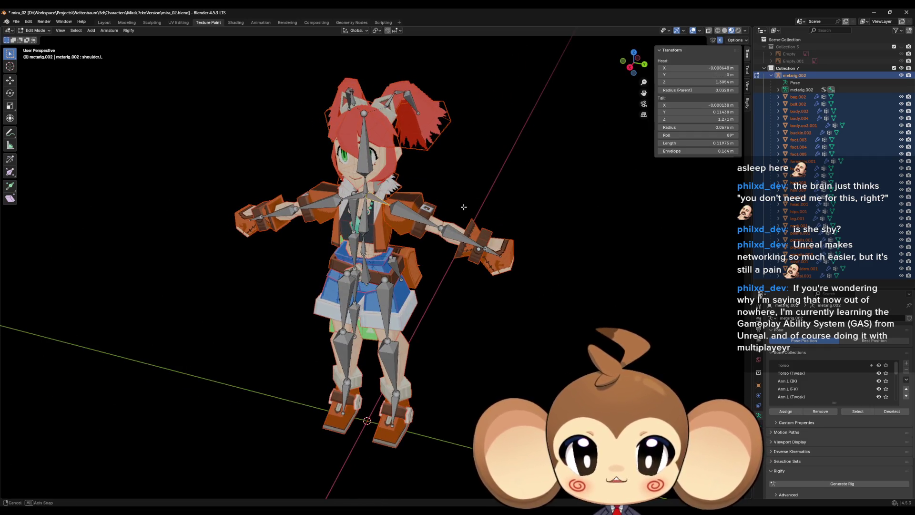
scroll(460, 176, up, 3)
Enter Pose Mode, test-rotate and move shoulder.L, then clear its rotation with Alt+R
click(36, 30)
click(38, 55)
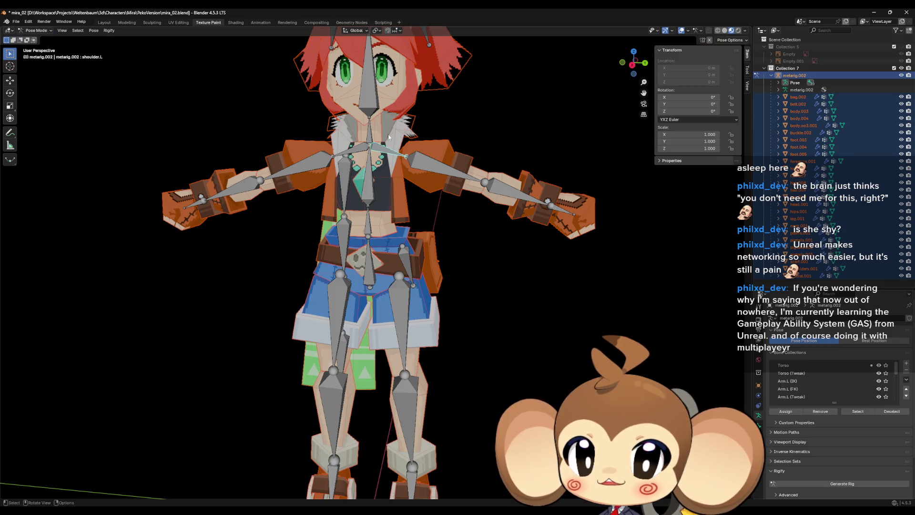
key(r)
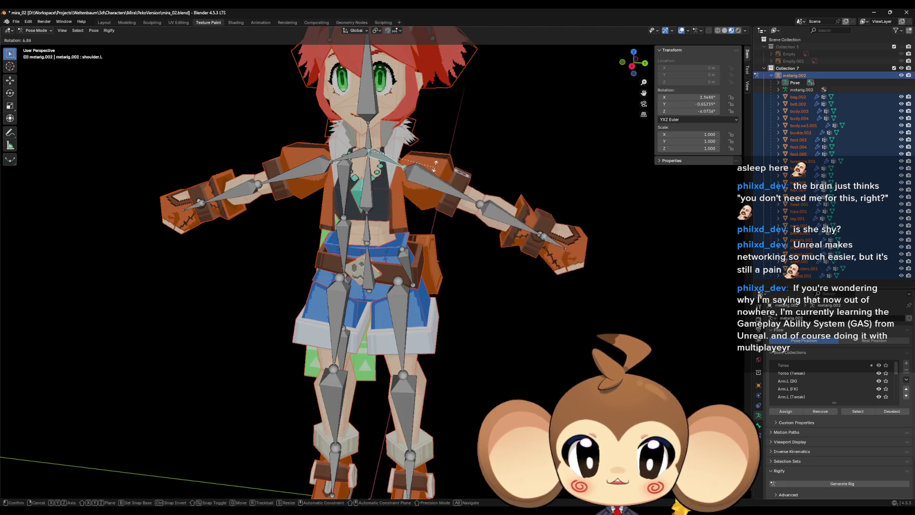
click(438, 144)
key(ctrl+z)
key(g)
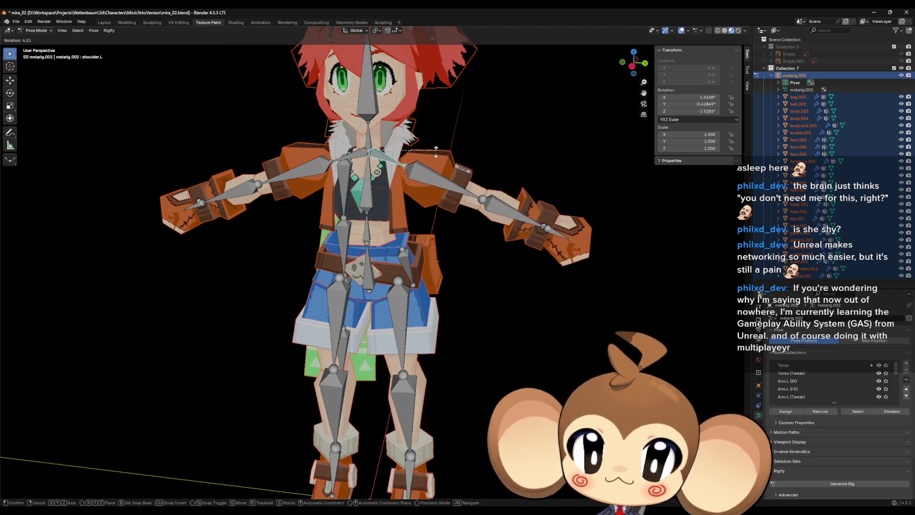
click(438, 146)
key(alt+r)
Test-rotate upper_arm.L and cancel, select spine.003, and minimize Blender
scroll(464, 162, up, 6)
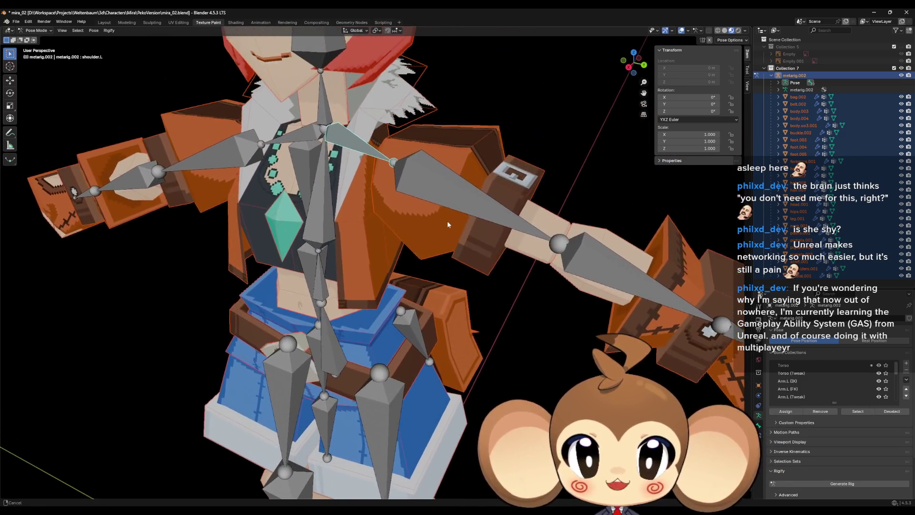
mouse_move(447, 221)
mouse_down()
mouse_move(355, 145)
mouse_move(387, 173)
mouse_move(385, 143)
mouse_up()
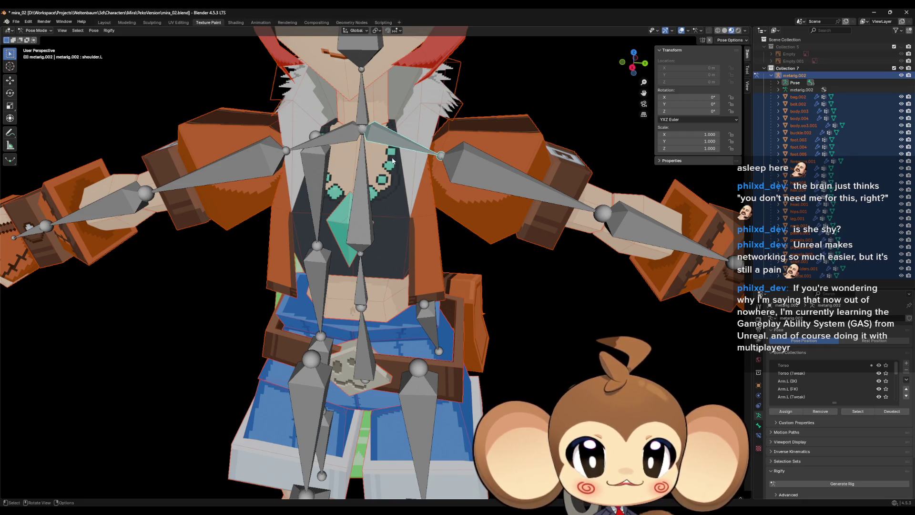
click(484, 165)
key(r)
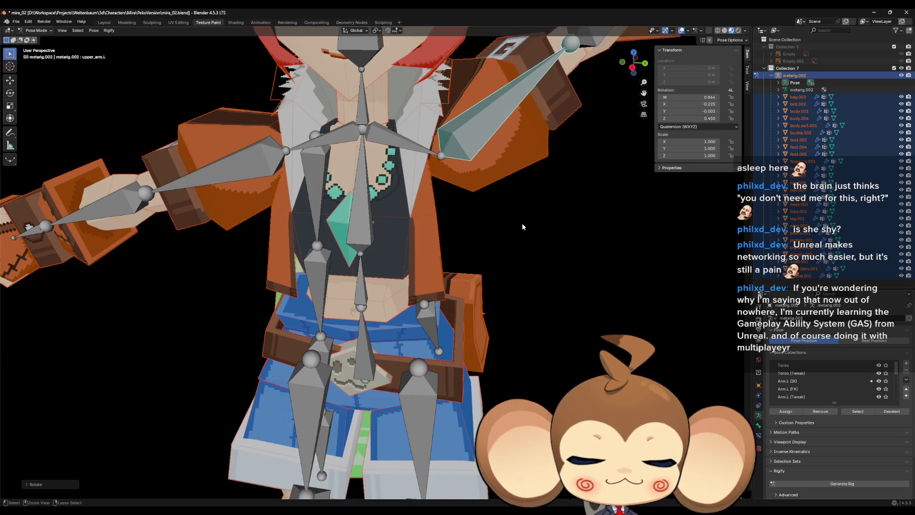
key(Escape)
click(400, 143)
click(324, 140)
click(361, 200)
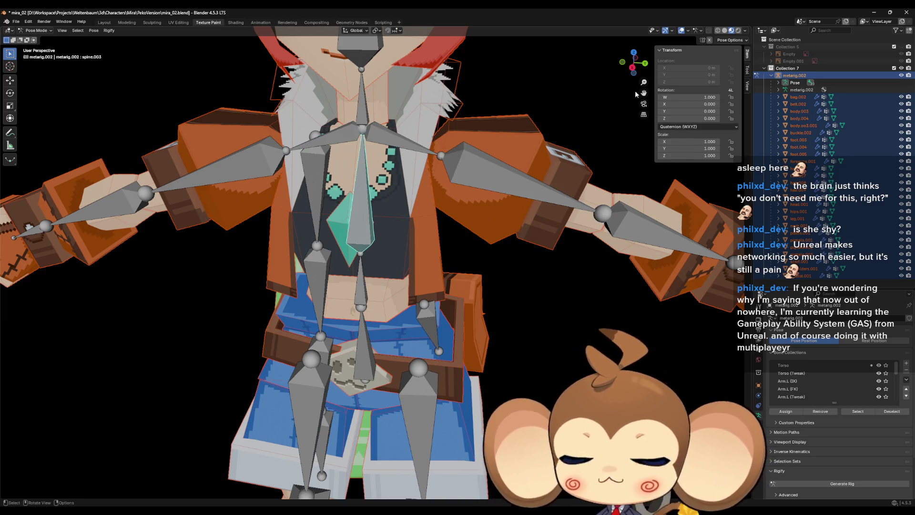
click(871, 12)
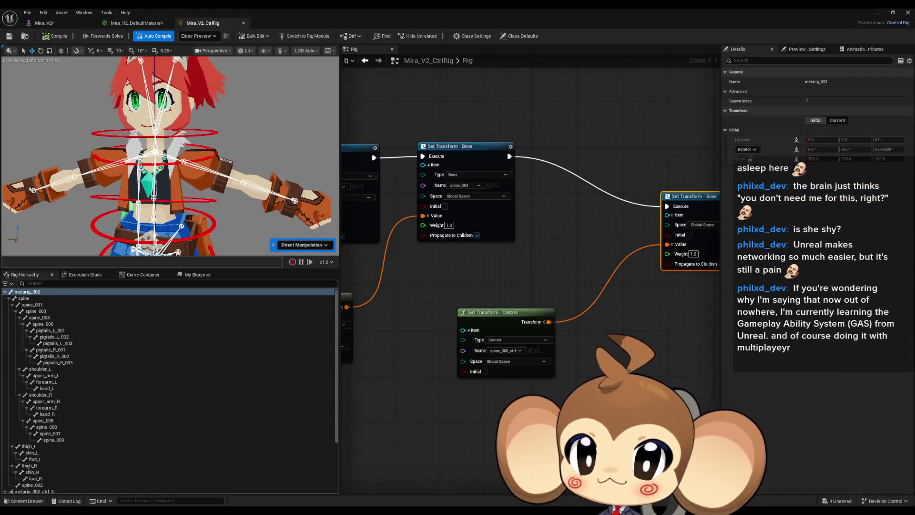
Create a new control from the upper_arm_L bone
scroll(199, 176, up, 5)
right_click(52, 150)
mouse_move(90, 172)
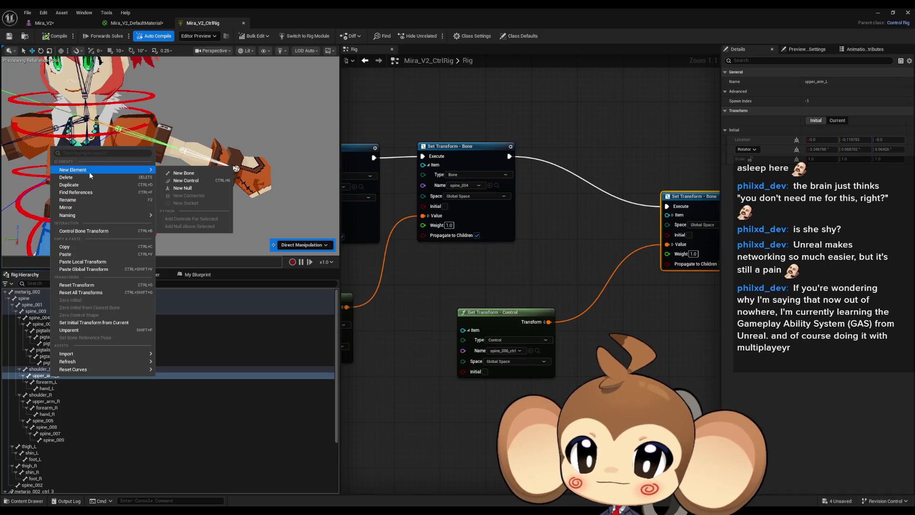
click(193, 181)
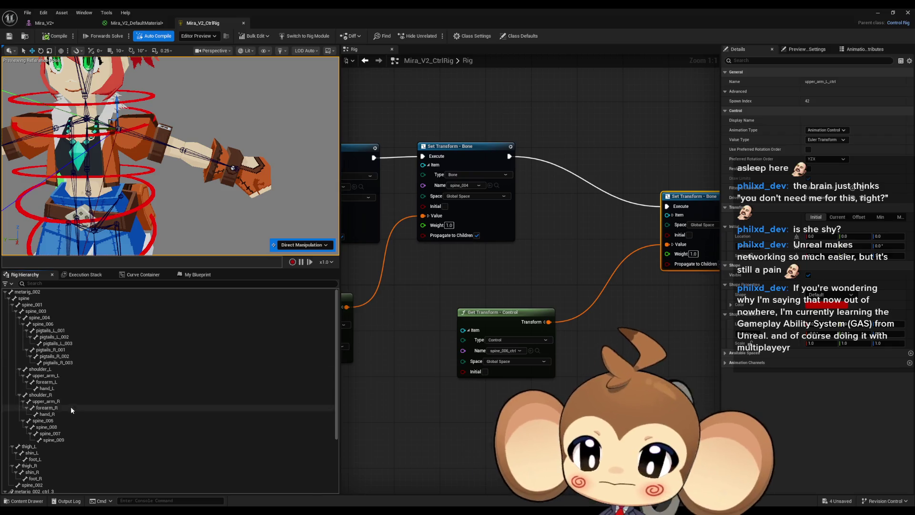
Test-rotate spine_004_ctrl and undo the rotation
scroll(71, 406, down, 4)
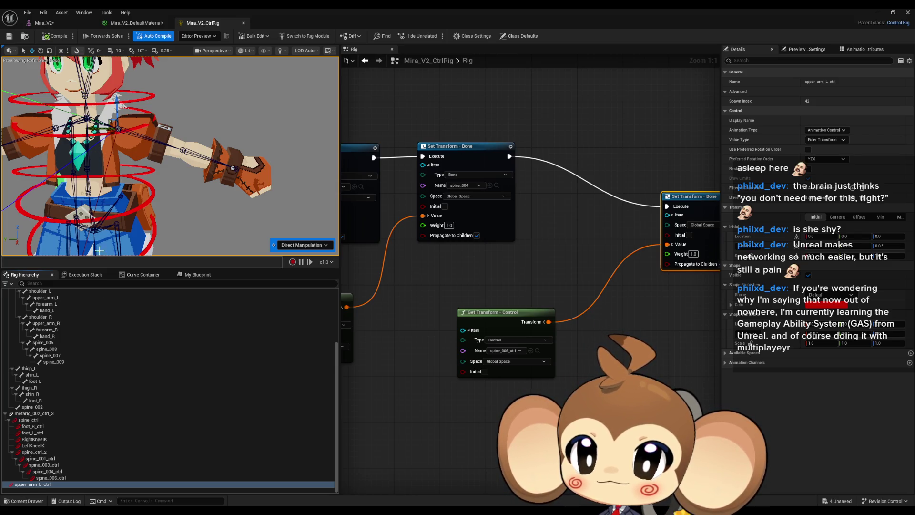
click(49, 472)
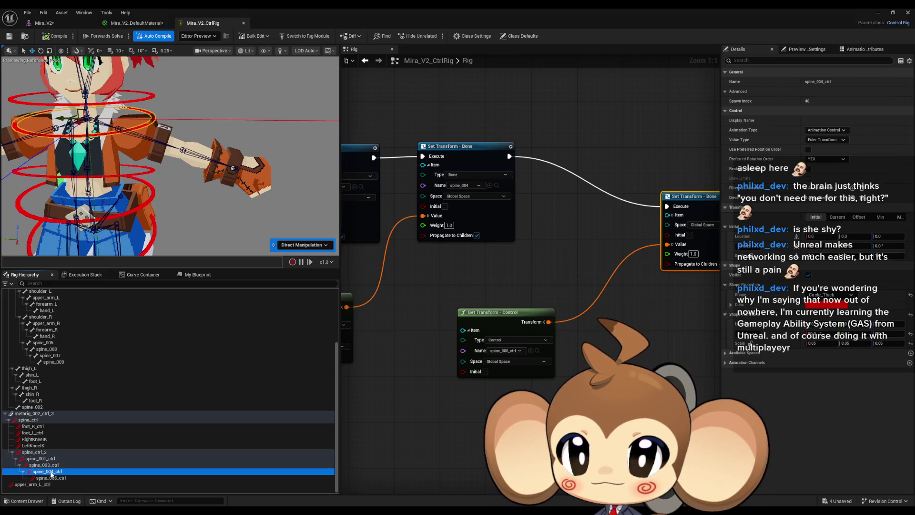
key(e)
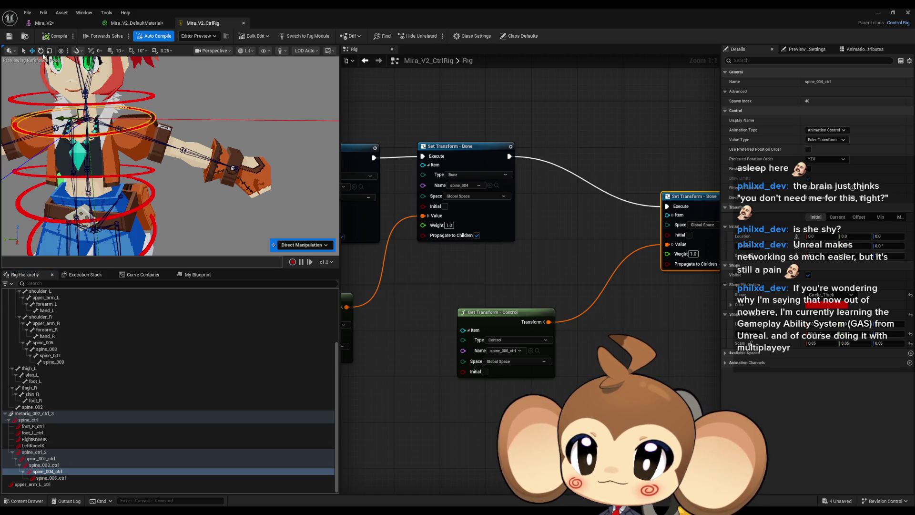
drag(100, 91, 103, 90)
key(ctrl+z)
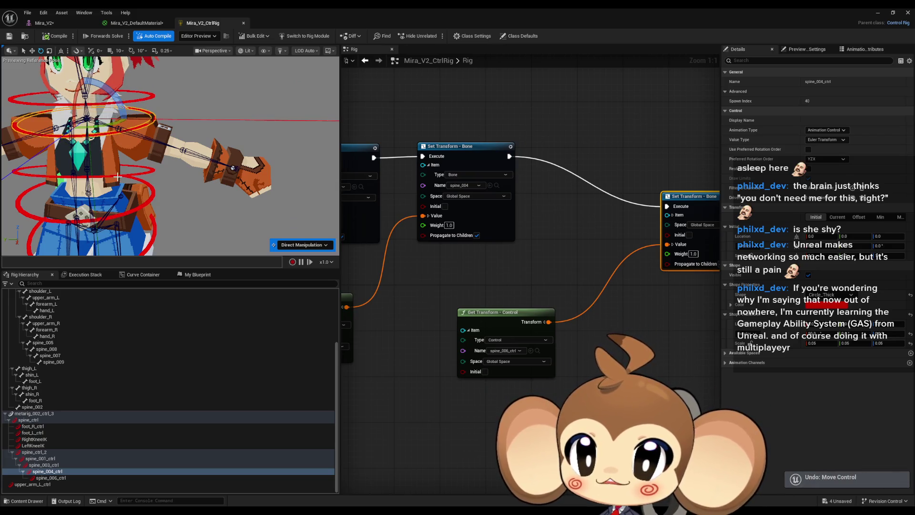
Parent upper_arm_L_ctrl under spine_003_ctrl and add a Get Transform - Control node for it
click(117, 175)
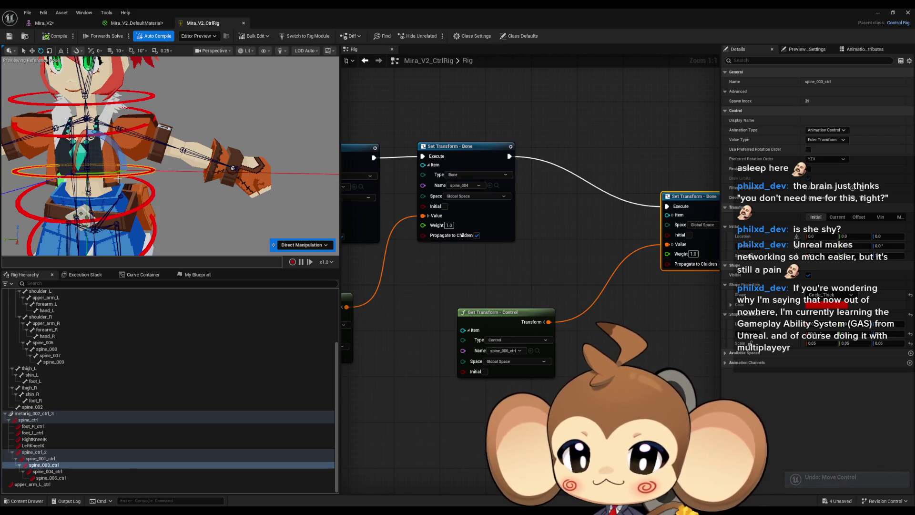
drag(47, 486, 43, 465)
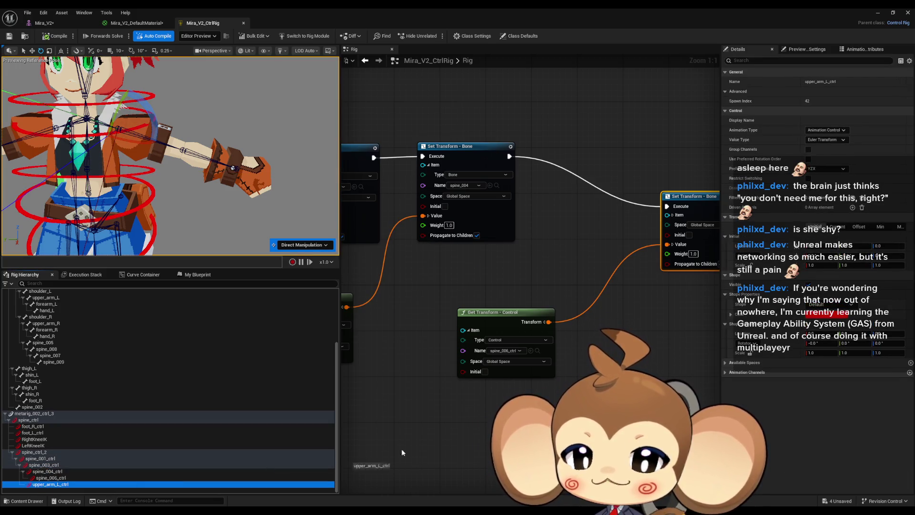
drag(50, 484, 466, 313)
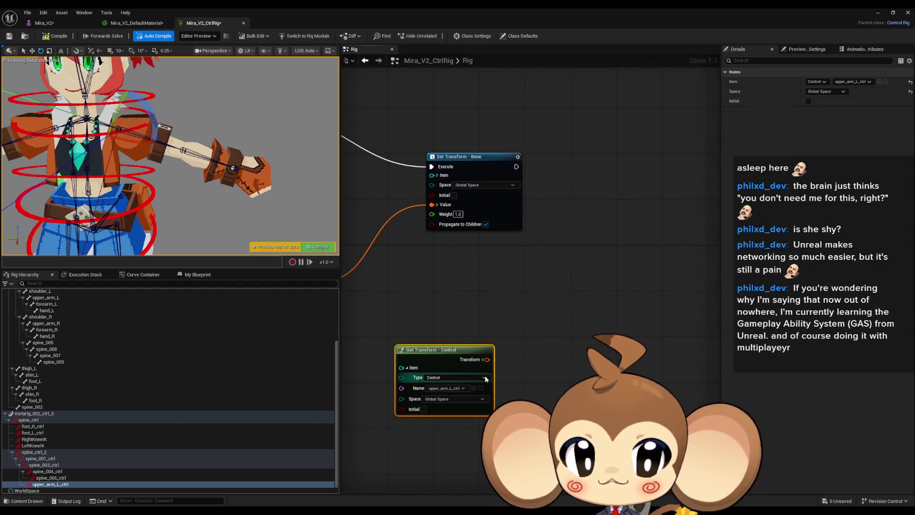
Add a Set Transform - Bone node for upper_arm_L, fed by upper_arm_L_ctrl, chained after the spine node
scroll(75, 421, up, 1)
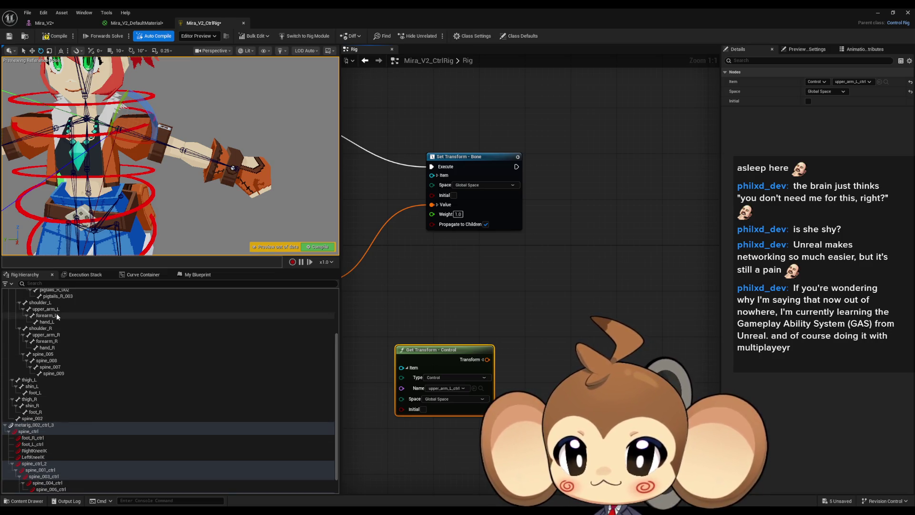
scroll(56, 318, up, 1)
drag(54, 322, 578, 275)
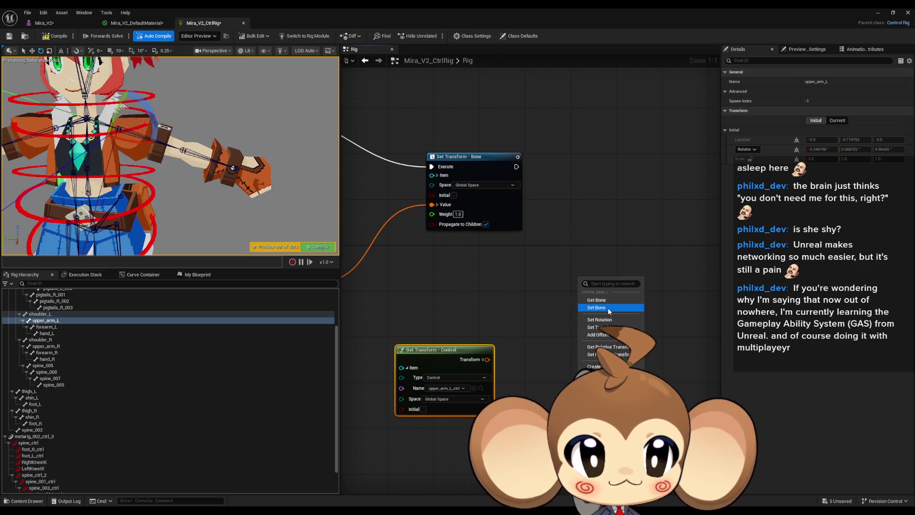
click(607, 307)
drag(583, 329, 487, 359)
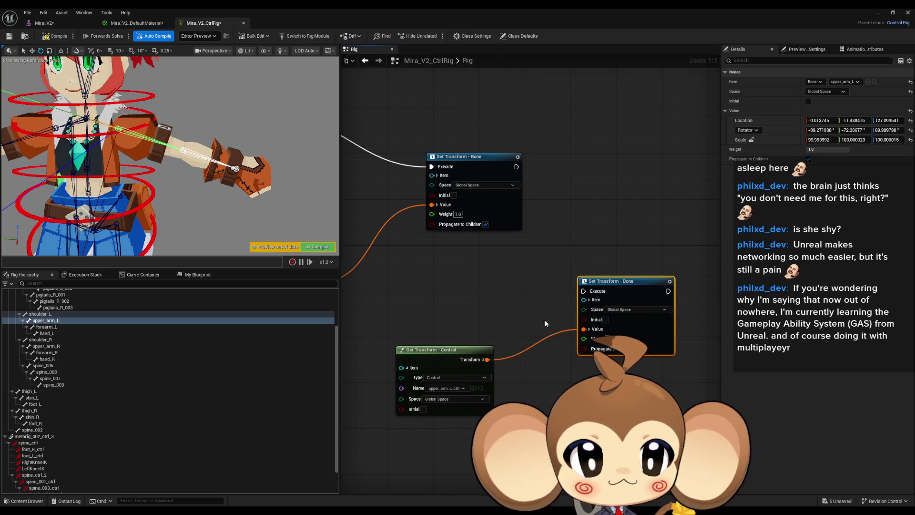
mouse_move(582, 291)
mouse_down()
mouse_move(516, 167)
mouse_move(622, 222)
mouse_up()
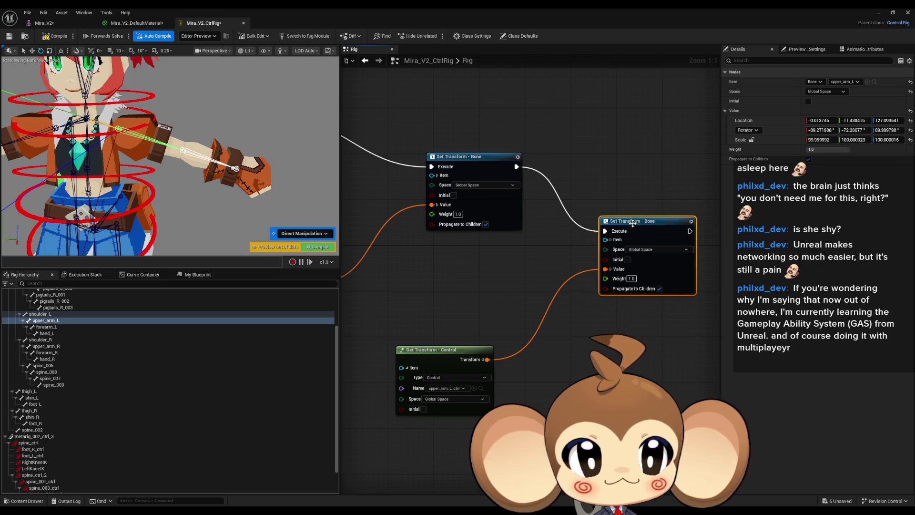
Set upper_arm_L_ctrl's Scale X to 0.1 in the Details panel
scroll(76, 448, down, 2)
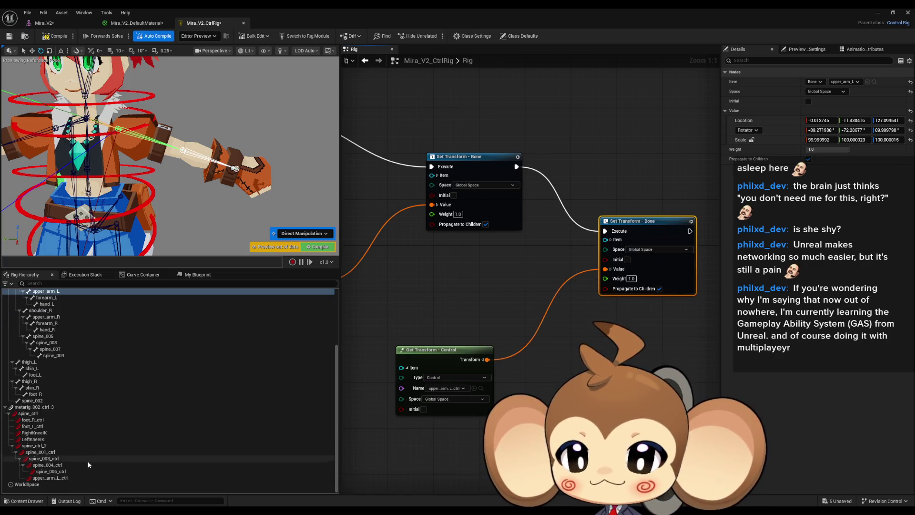
click(47, 478)
click(831, 352)
text(0.1)
key(Return)
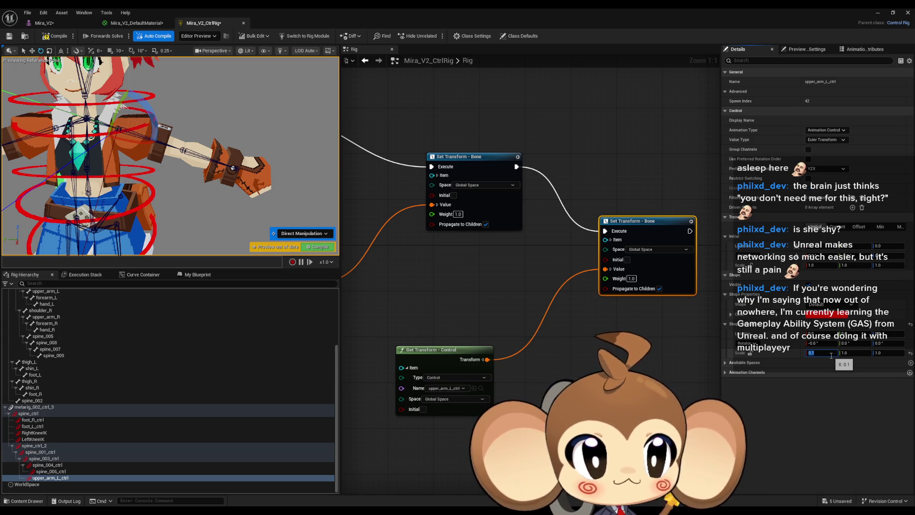
Adjust upper_arm_L_ctrl's scale, trying 0.1 and 0.01 before settling on 0.02
click(850, 353)
text(0.1)
key(Tab)
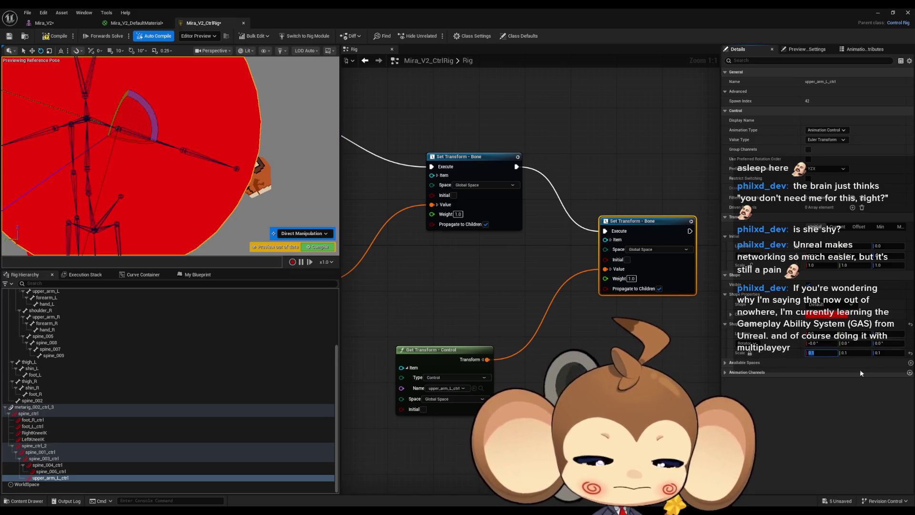
text(0.1)
key(BackSpace)
text(01)
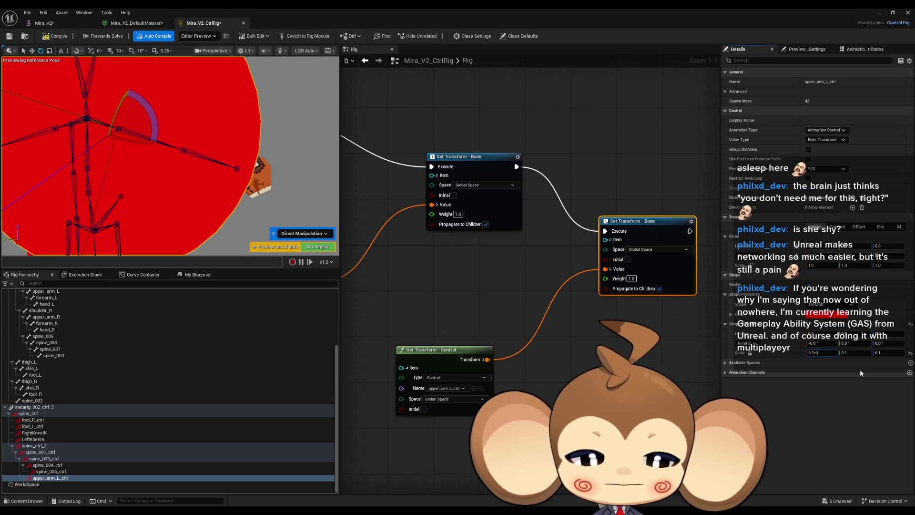
key(Return)
text(0.02)
key(Return)
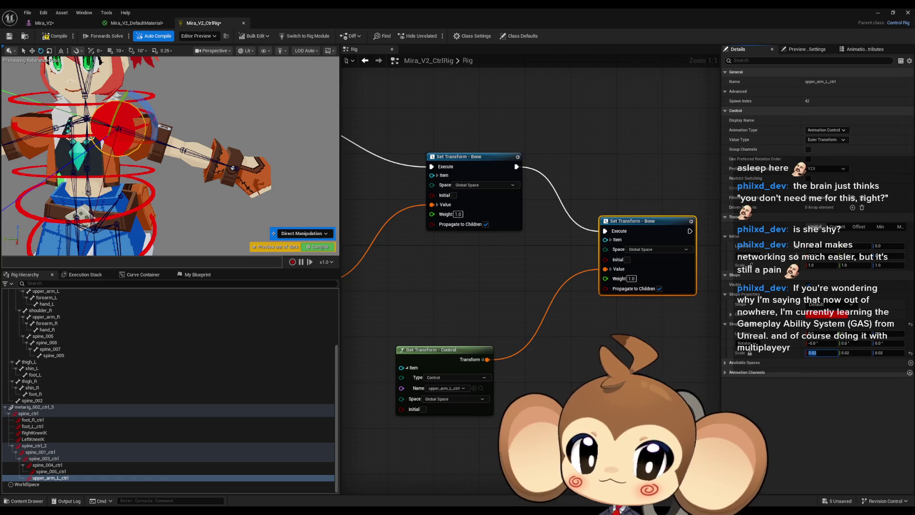
Switch the control shape to a thin circle and rotate it 90 degrees on X
click(832, 308)
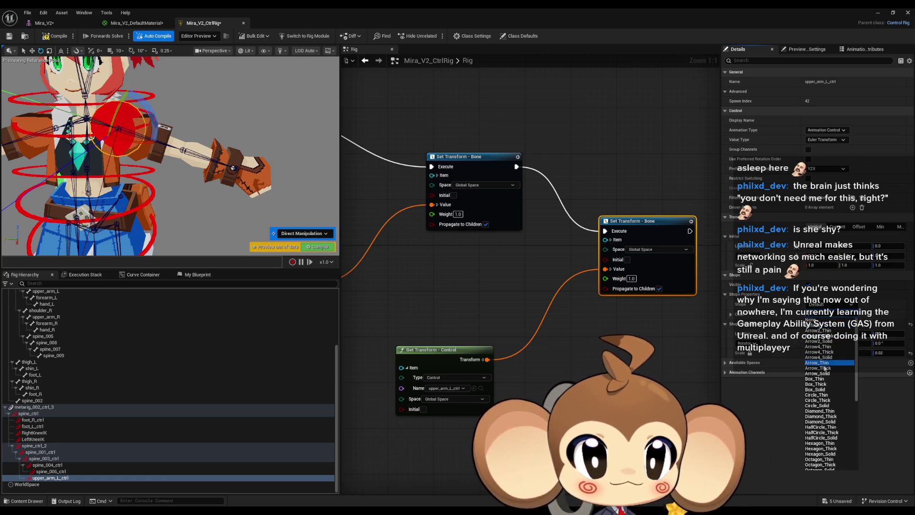
click(834, 396)
click(817, 343)
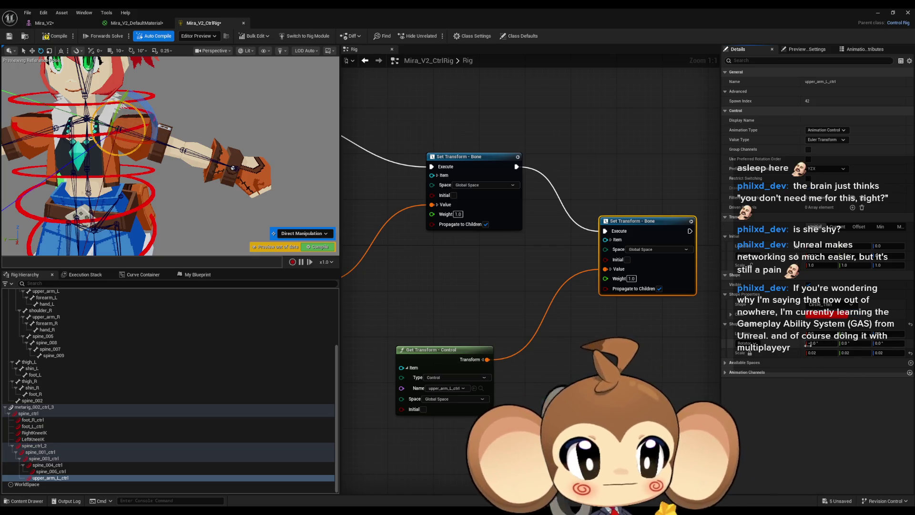
text(90)
key(Return)
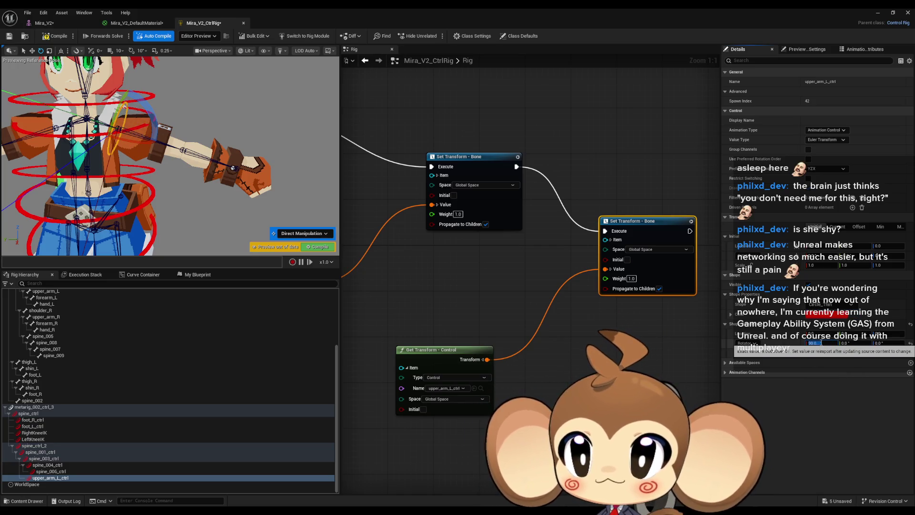
key(f)
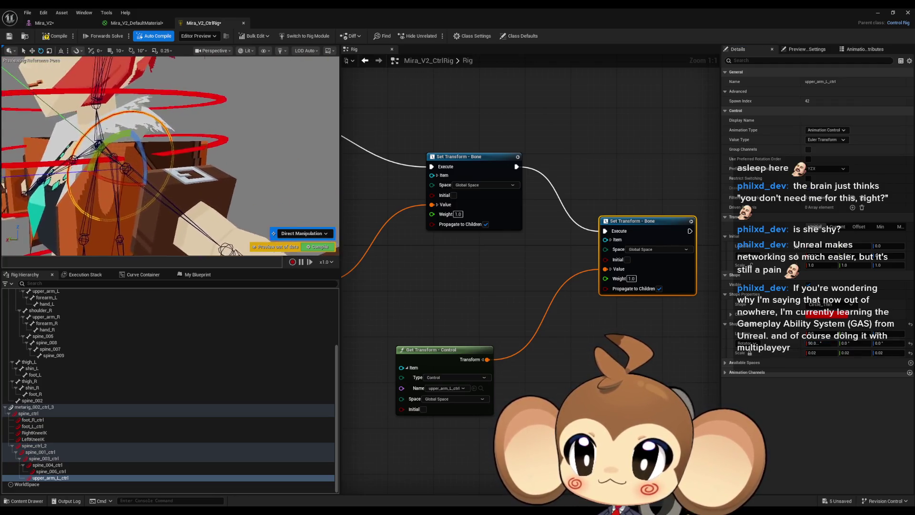
drag(172, 157, 110, 159)
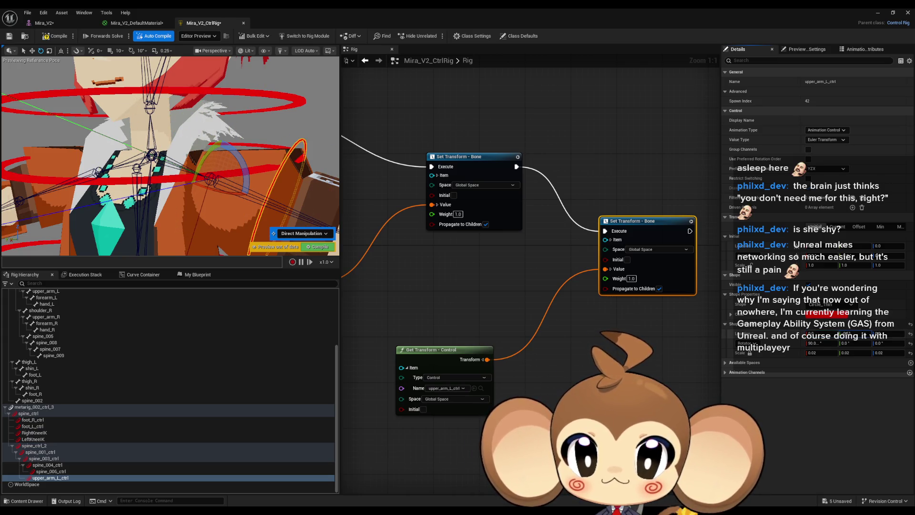
mouse_move(309, 193)
mouse_down()
mouse_move(239, 183)
mouse_move(320, 198)
mouse_move(281, 187)
mouse_up()
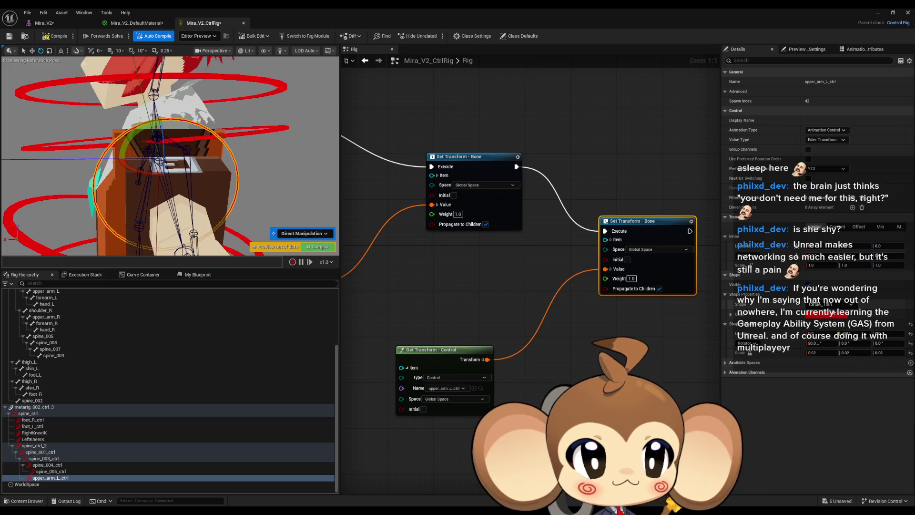
Change the control shape to Circle_Solid and its scale to 0.03
click(827, 307)
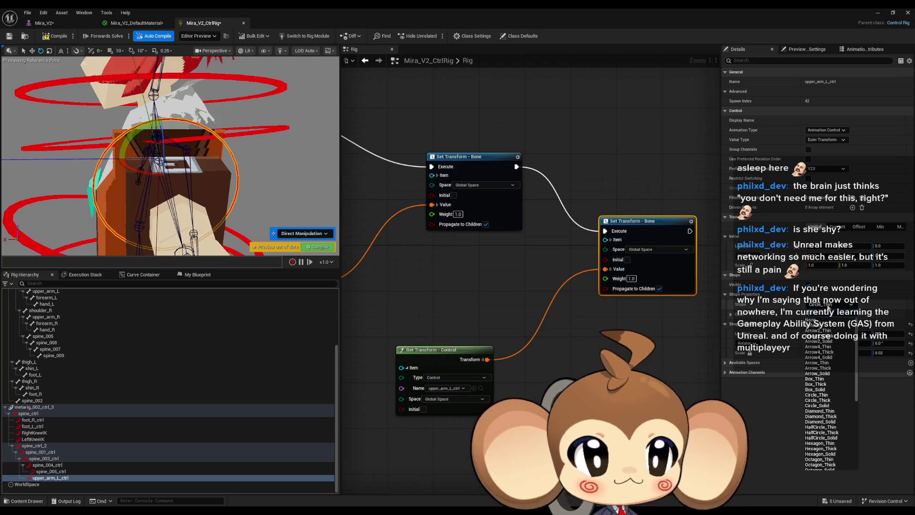
click(829, 406)
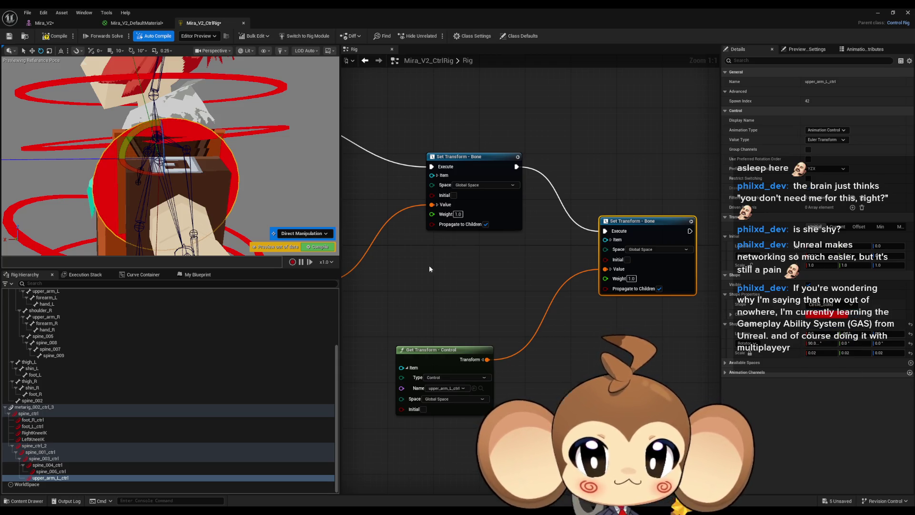
key(f)
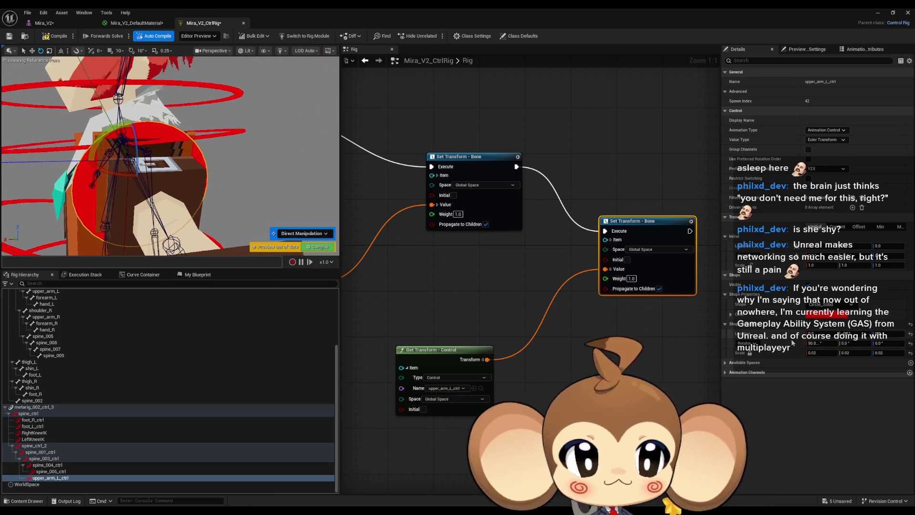
key(BackSpace)
text(3)
key(Return)
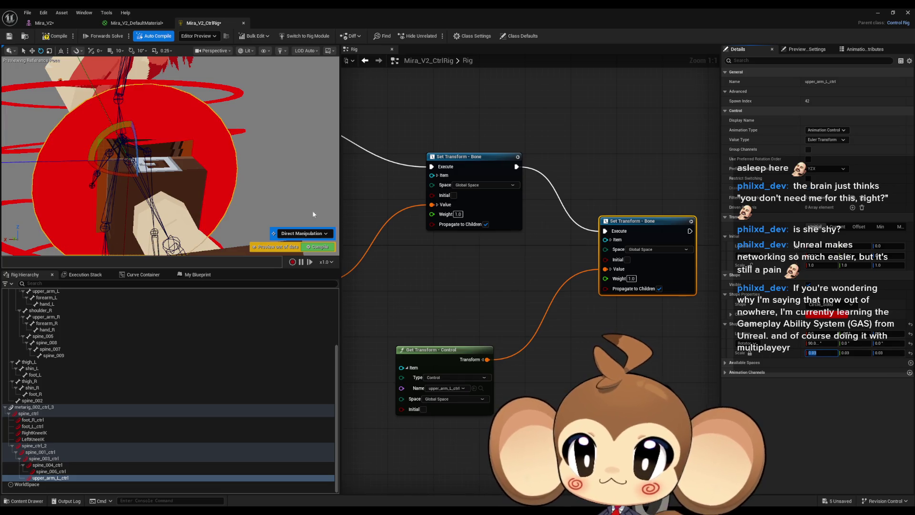
scroll(313, 214, down, 6)
key(f)
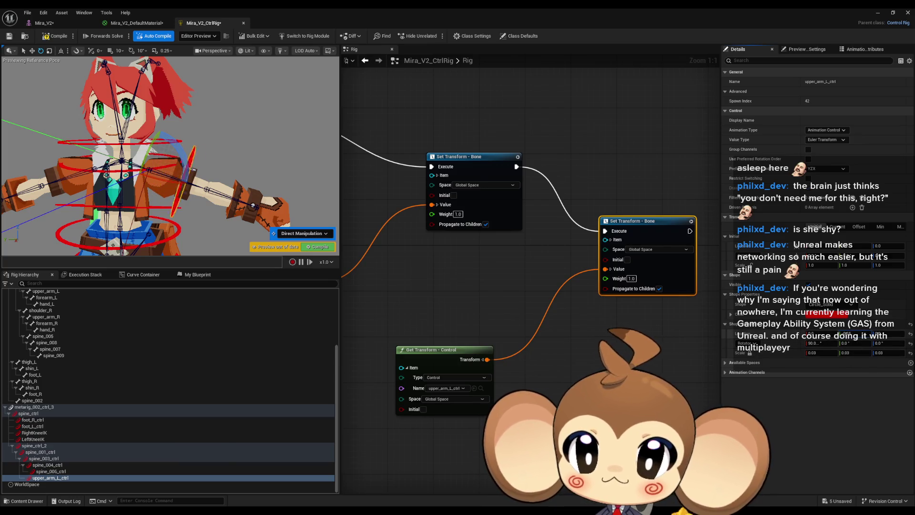
Test-rotate the control to swing the left arm, then undo it
drag(190, 158, 257, 157)
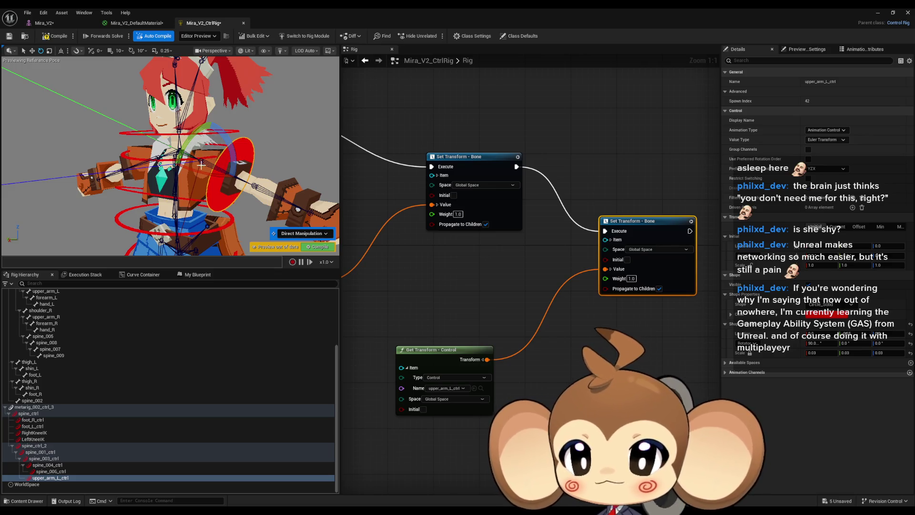
mouse_move(199, 173)
mouse_down()
mouse_move(201, 184)
mouse_move(182, 174)
mouse_up()
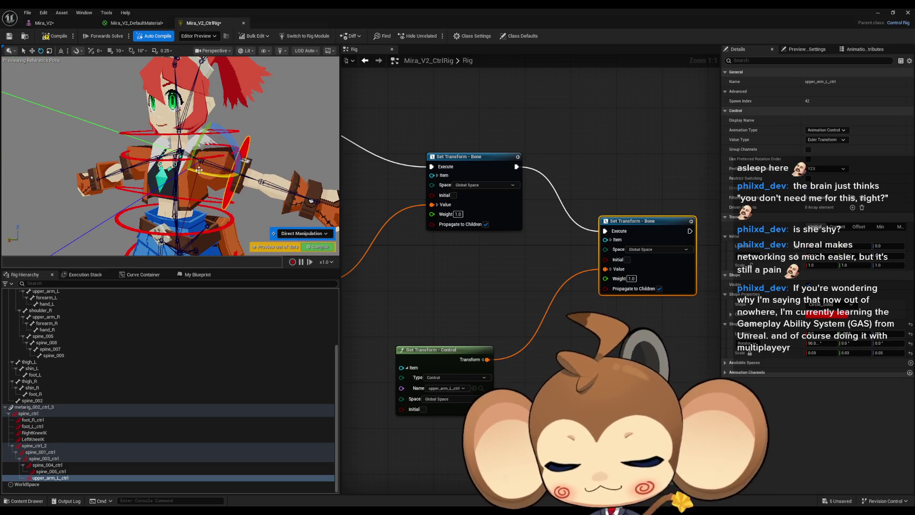
key(f)
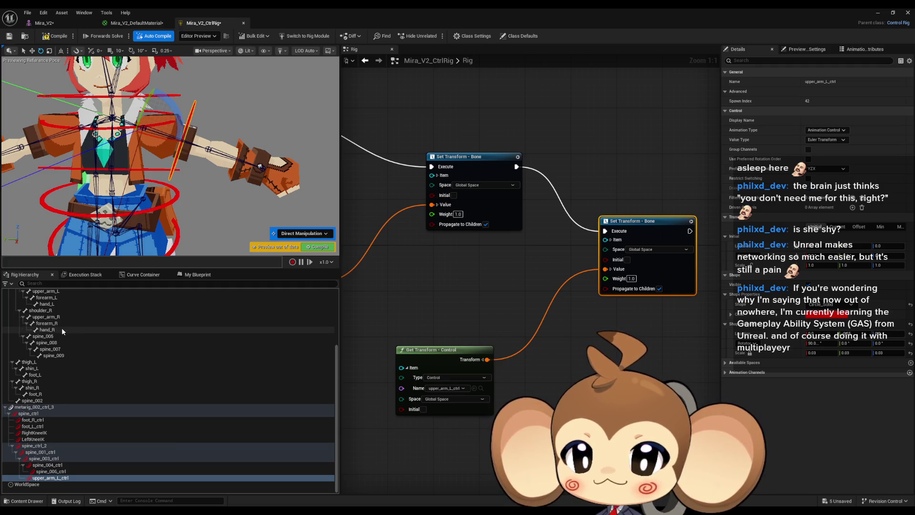
Create a forearm_L_ctrl control and parent it under upper_arm_L_ctrl
scroll(61, 328, up, 1)
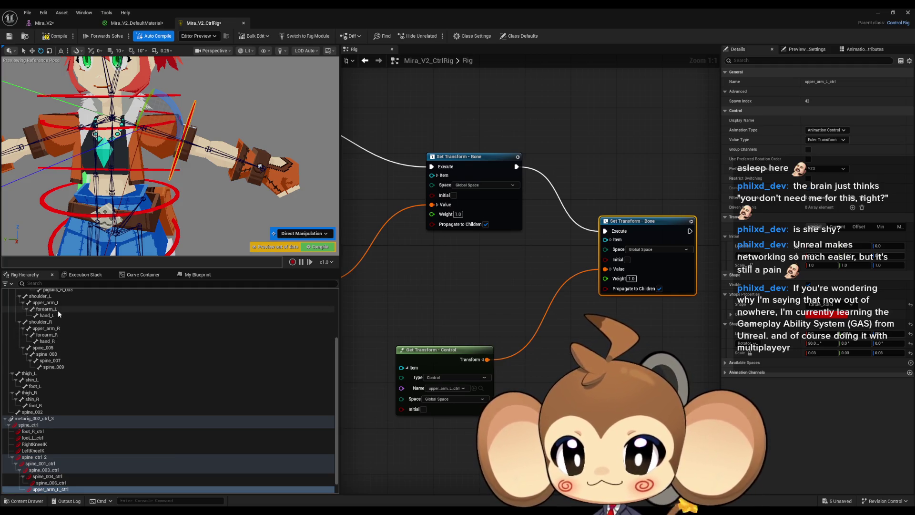
click(58, 310)
right_click(58, 310)
mouse_move(93, 107)
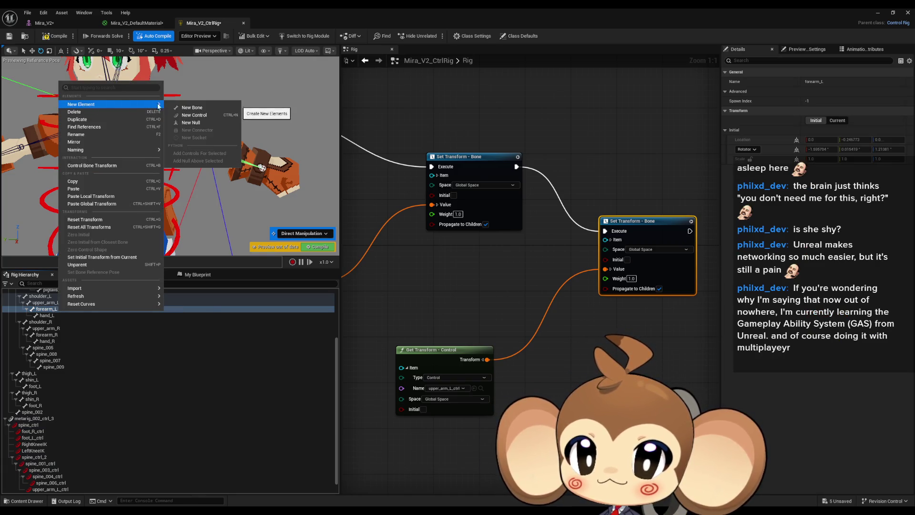
click(193, 115)
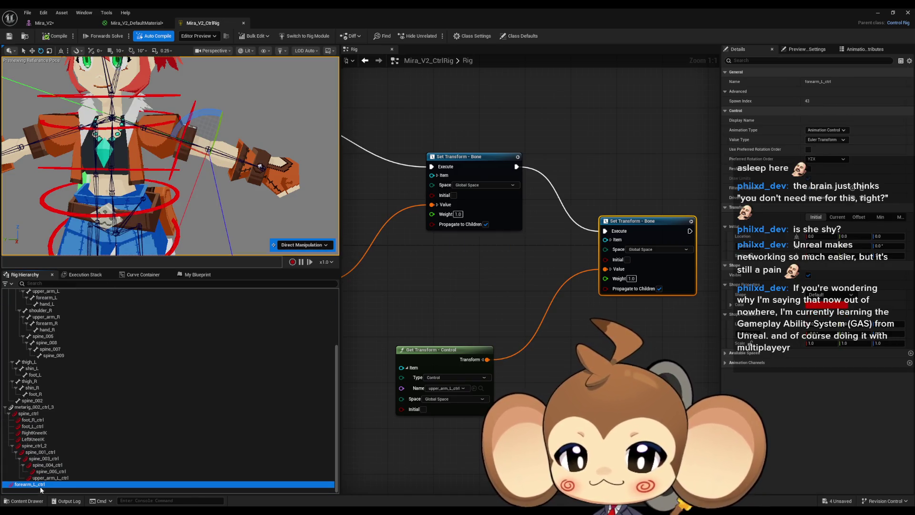
drag(61, 479, 61, 479)
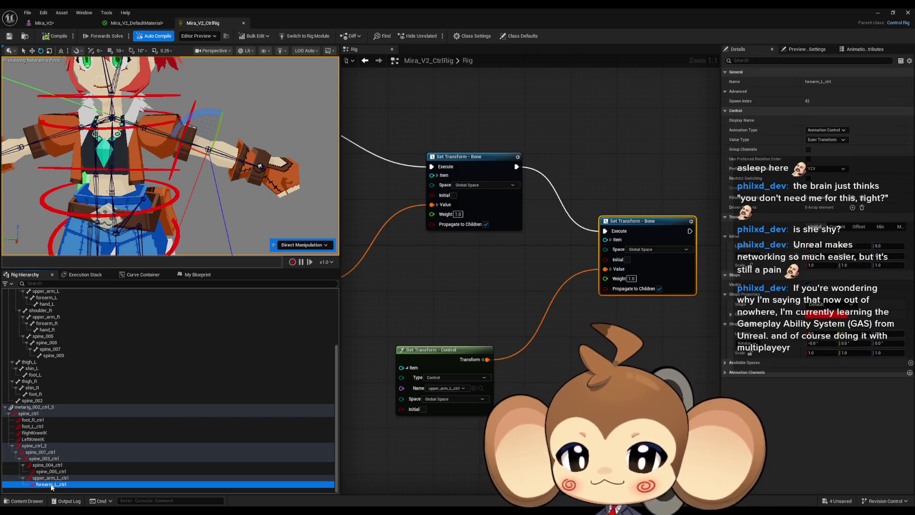
Give forearm_L_ctrl a Circle_Thick shape, 0.03 scale on all axes and 90° X rotation
click(830, 316)
click(839, 305)
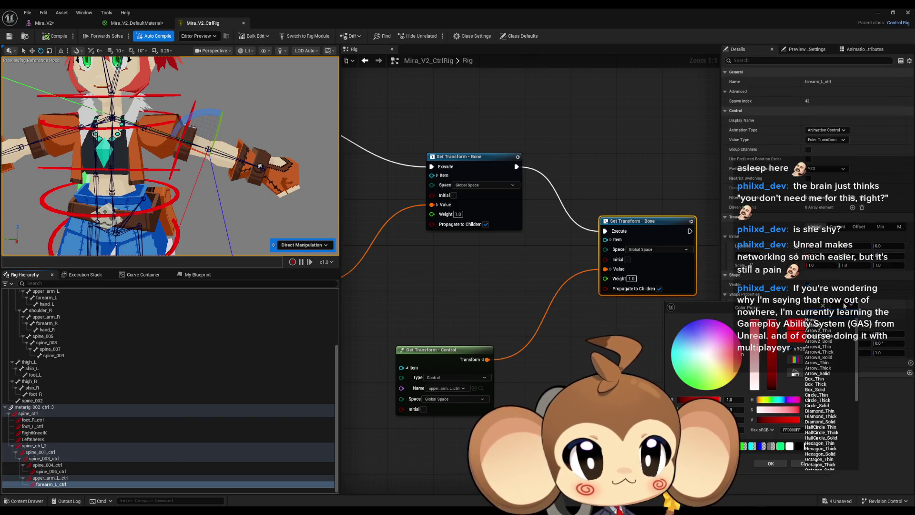
click(833, 403)
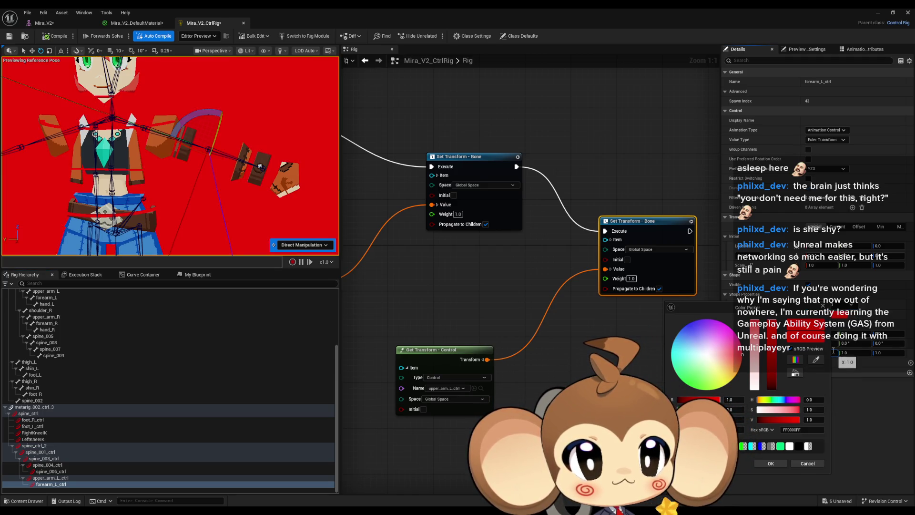
click(793, 463)
text(0)
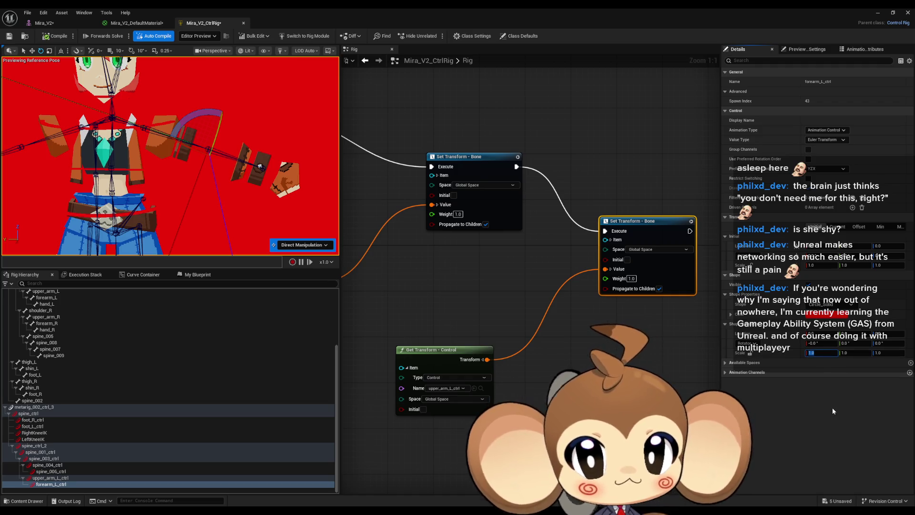
text(.03)
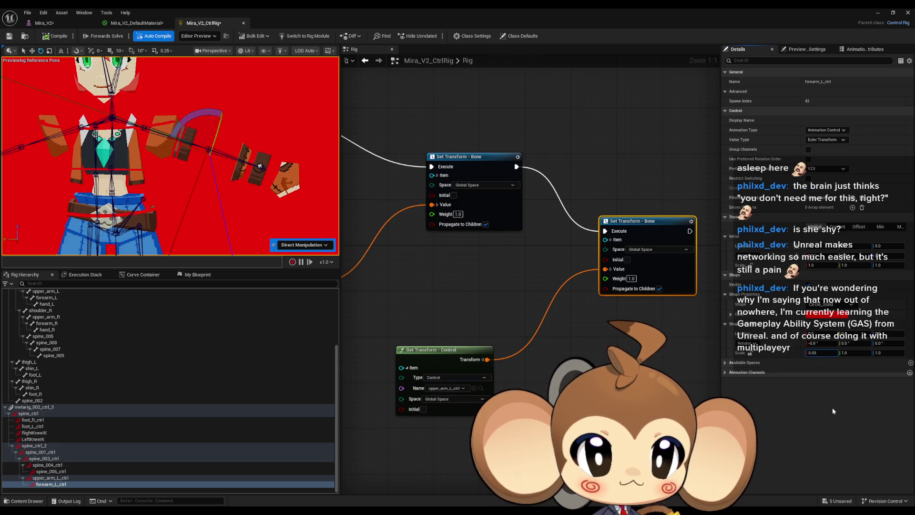
key(Return)
key(Tab)
text(0.03)
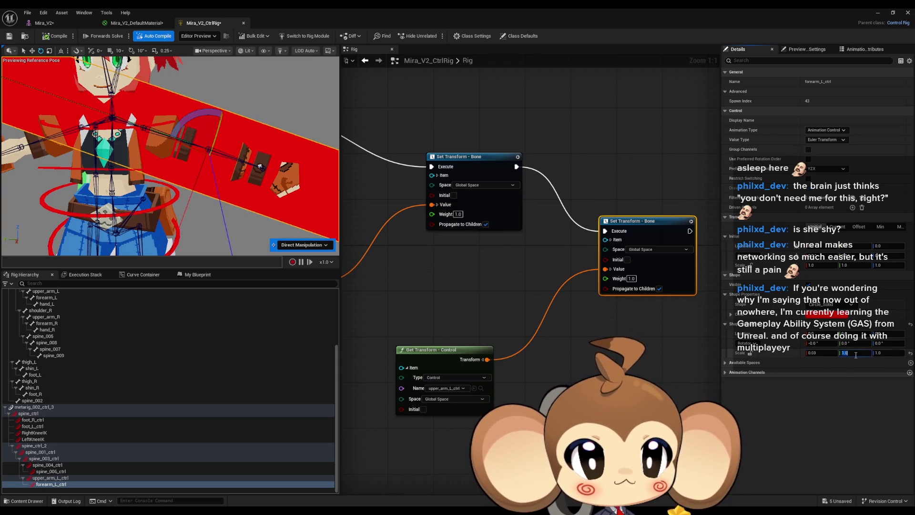
click(887, 353)
key(Return)
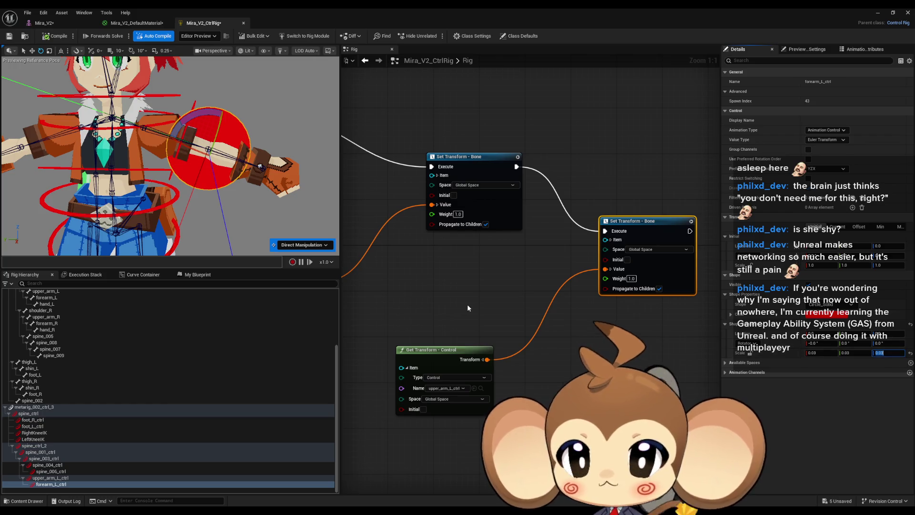
click(814, 343)
text(90)
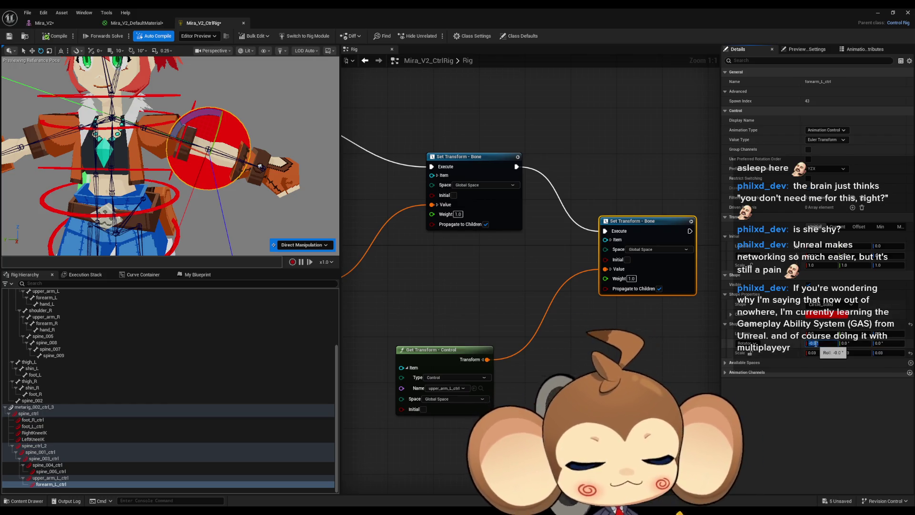
key(Return)
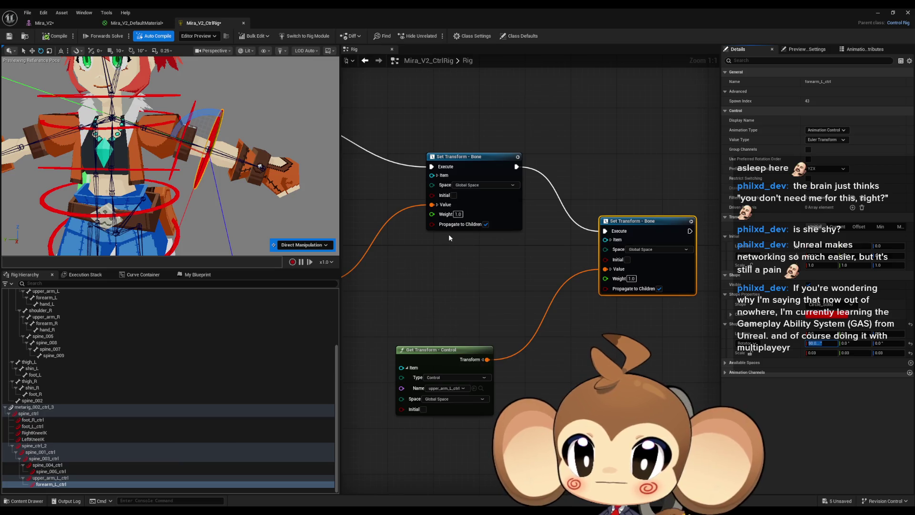
Add a Get Transform node for forearm_L_ctrl feeding a chained Set Transform - Bone node for forearm_R
mouse_move(841, 333)
mouse_down()
mouse_move(898, 334)
mouse_move(874, 333)
mouse_up()
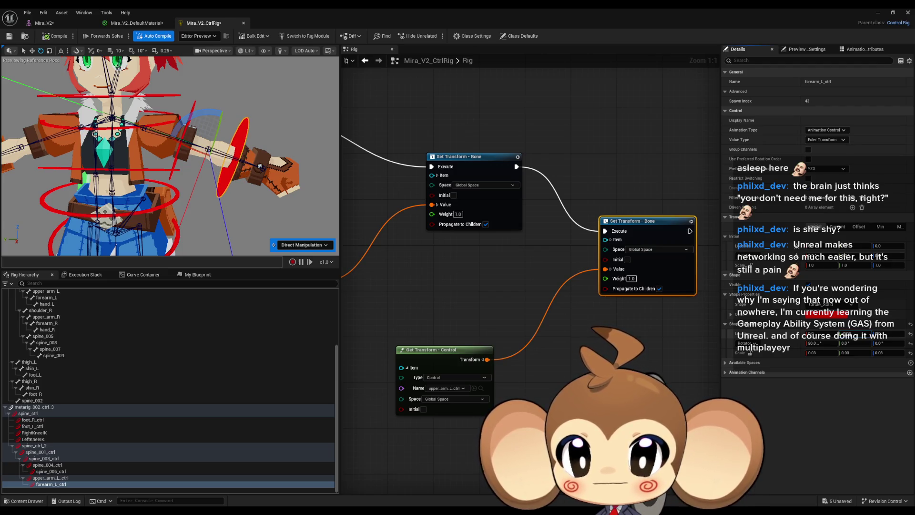
drag(533, 294, 289, 287)
mouse_move(65, 484)
mouse_down()
mouse_move(573, 324)
mouse_move(561, 236)
mouse_move(433, 345)
mouse_up()
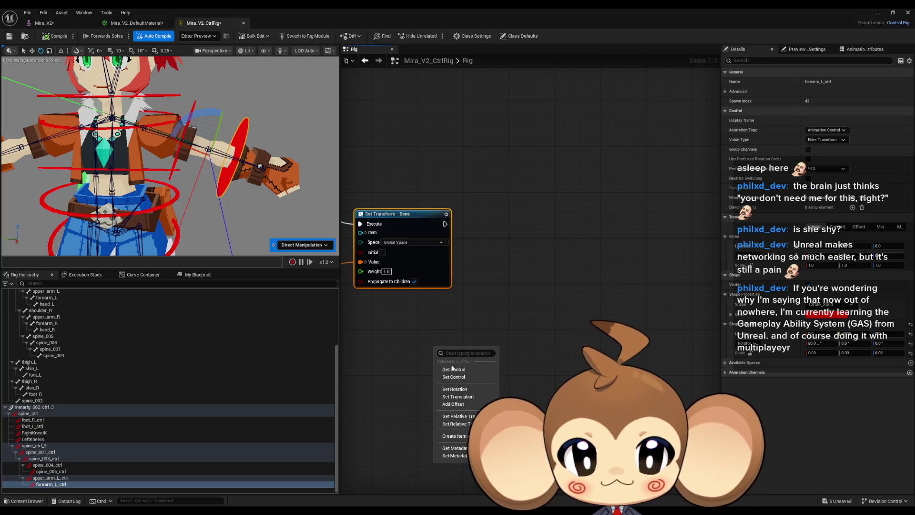
click(460, 356)
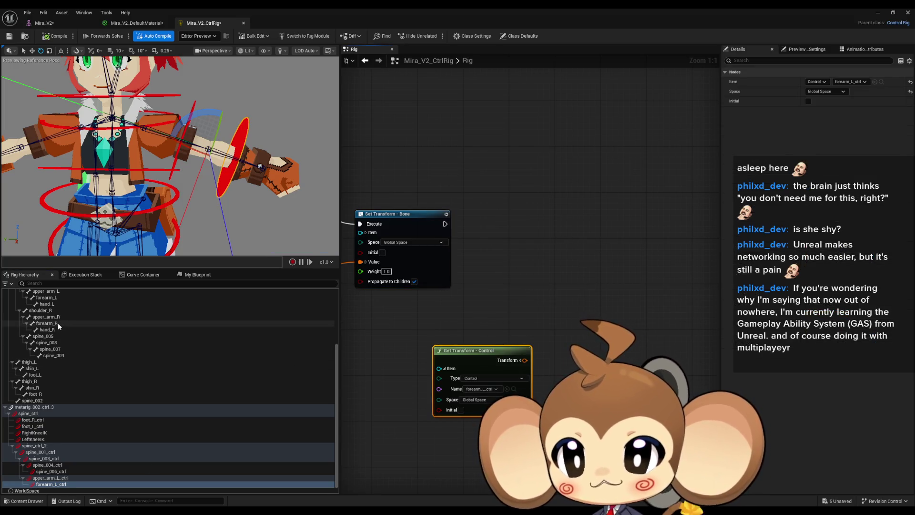
mouse_move(58, 323)
mouse_down()
mouse_move(563, 302)
mouse_move(588, 253)
mouse_up()
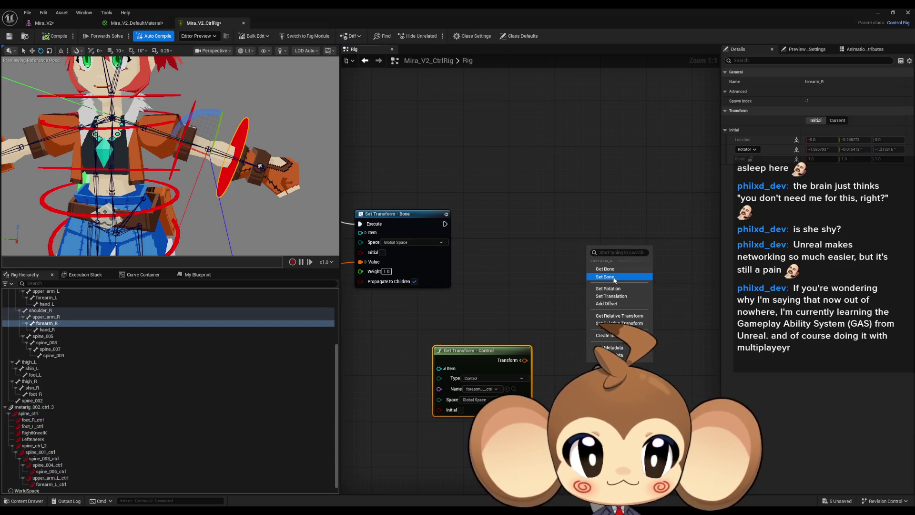
click(615, 272)
drag(524, 360, 592, 298)
mouse_move(592, 260)
mouse_down()
mouse_move(432, 244)
mouse_move(444, 223)
mouse_up()
drag(547, 316, 436, 302)
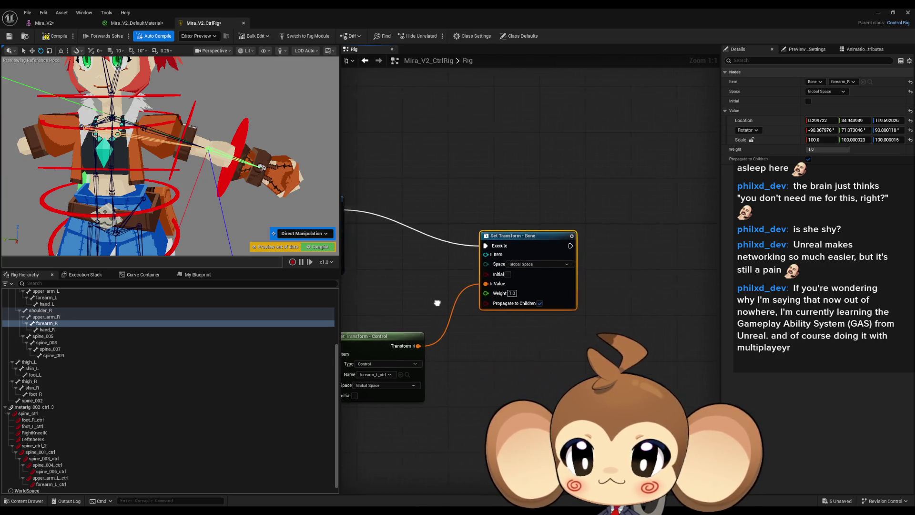
Create a new control, hand_R_ctrl, from the hand_R bone
click(47, 329)
right_click(46, 329)
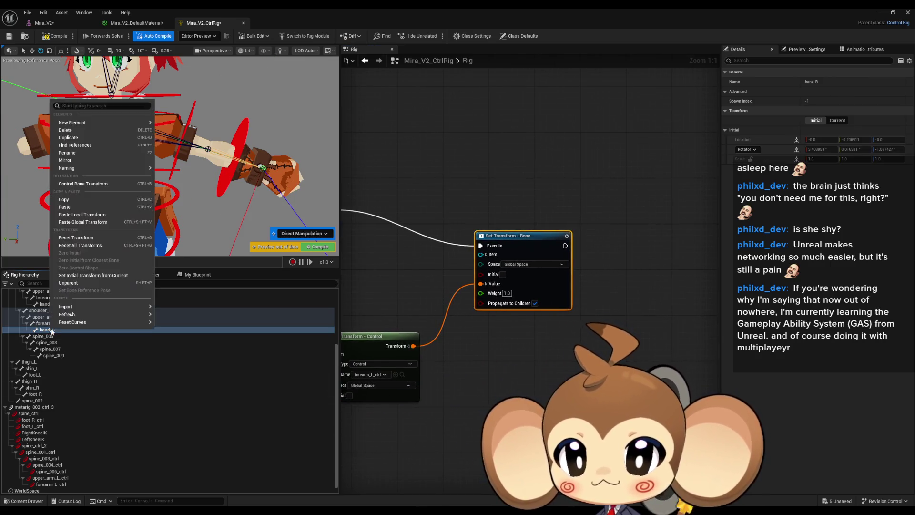
mouse_move(86, 123)
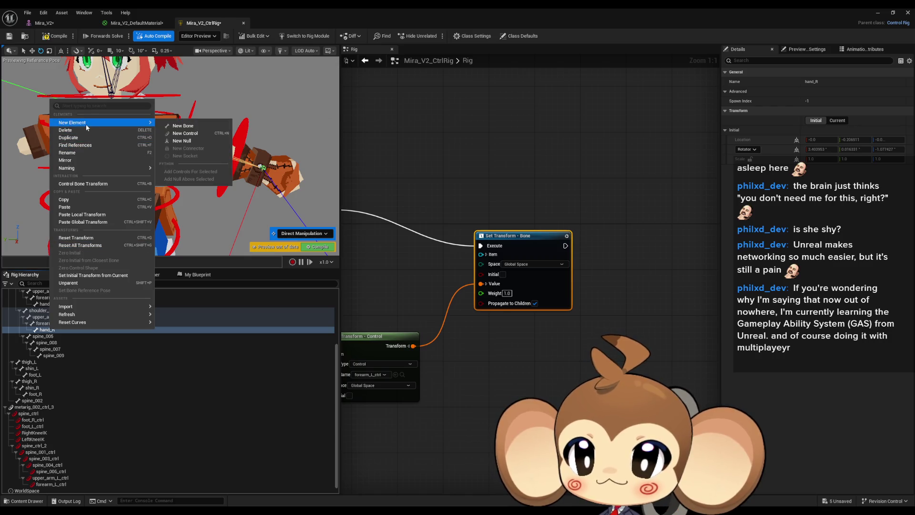
click(204, 135)
scroll(126, 151, up, 3)
mouse_move(126, 151)
mouse_down()
mouse_move(92, 128)
mouse_move(136, 129)
mouse_up()
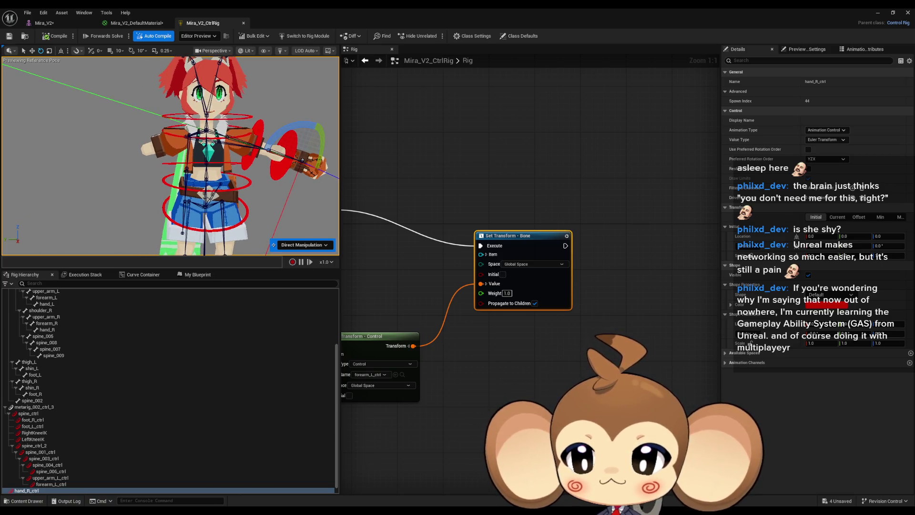
Retarget the new Set Transform node to the forearm_L bone
click(498, 252)
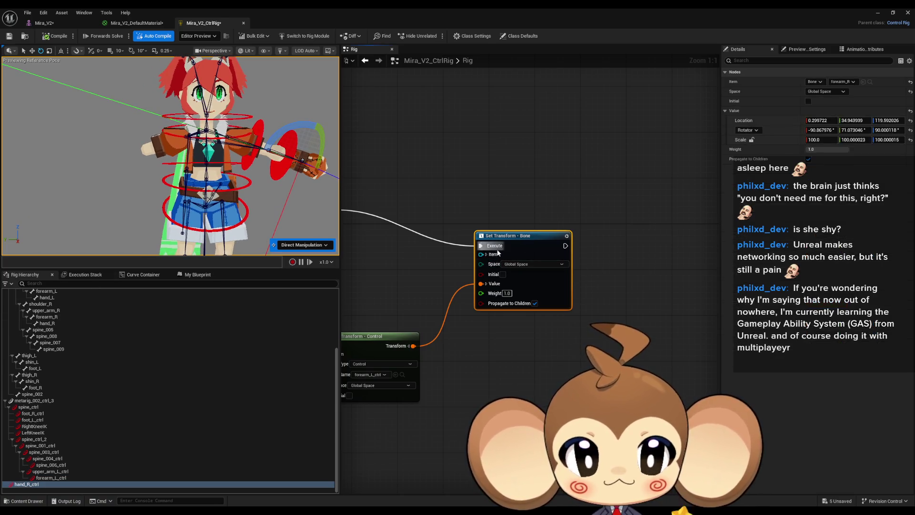
click(486, 254)
click(536, 276)
click(530, 279)
click(531, 278)
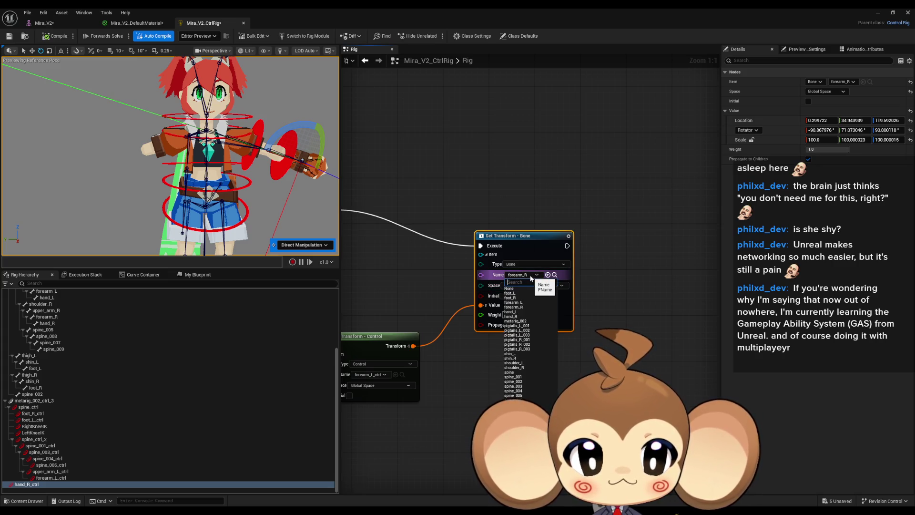
click(527, 302)
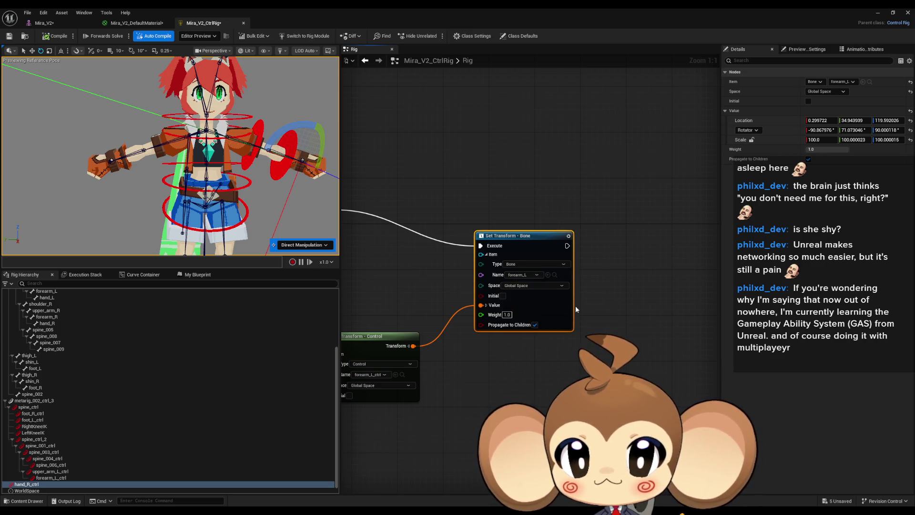
drag(477, 370, 521, 364)
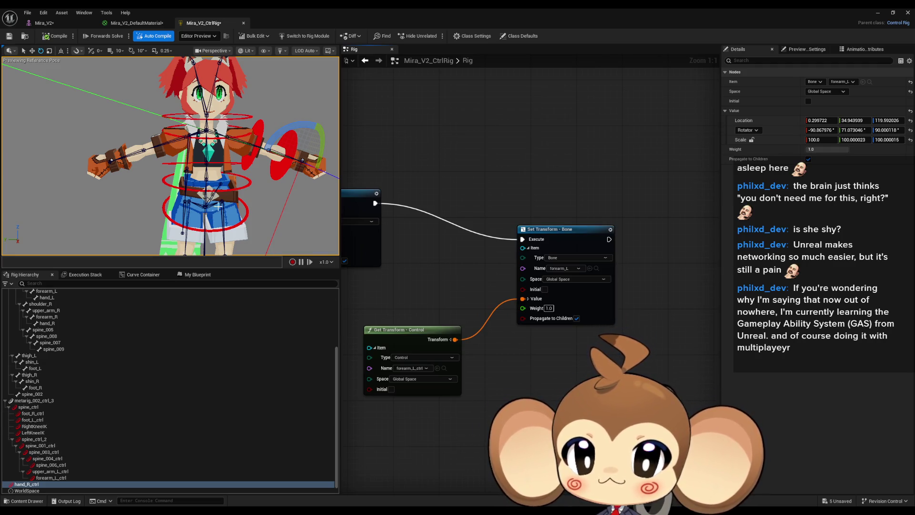
mouse_move(565, 337)
mouse_down()
mouse_move(548, 332)
mouse_move(610, 350)
mouse_move(551, 347)
mouse_up()
mouse_move(200, 162)
mouse_down()
mouse_move(241, 163)
mouse_move(142, 139)
mouse_move(265, 197)
mouse_move(224, 181)
mouse_move(230, 236)
mouse_up()
click(216, 172)
Undo the stray control move, parent hand_R_ctrl under forearm_L_ctrl, and set its scale to 0.01
key(ctrl+z)
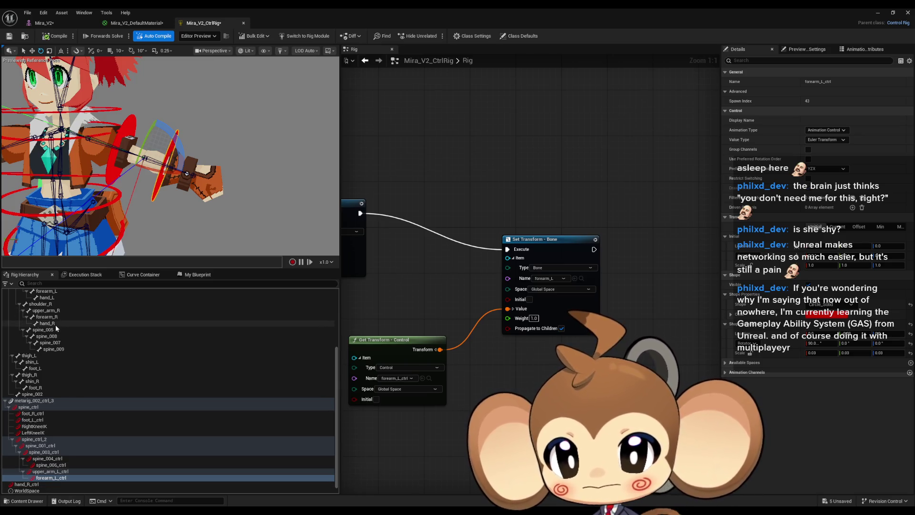
scroll(61, 338, down, 1)
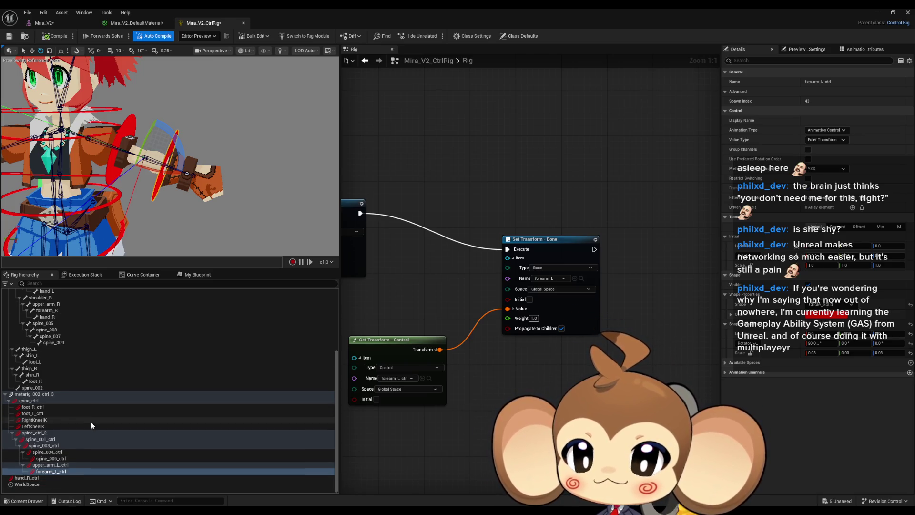
click(50, 477)
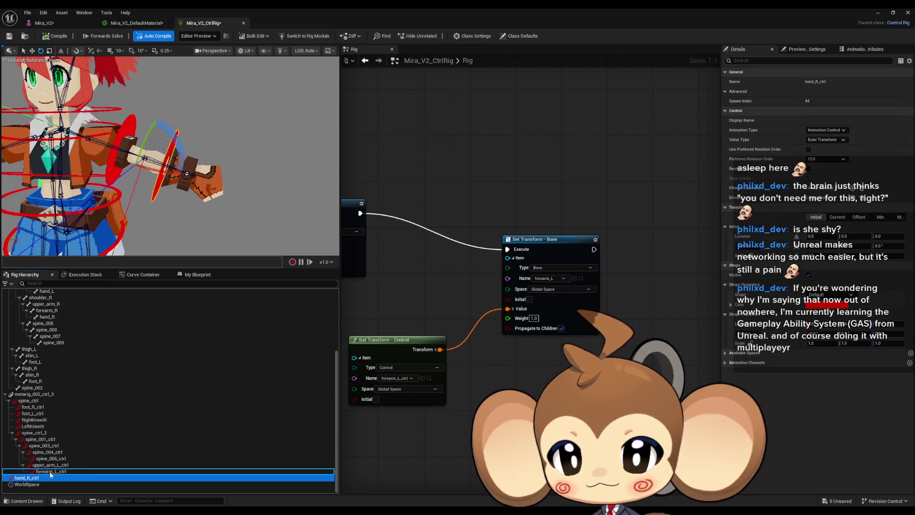
drag(50, 471, 50, 471)
click(52, 484)
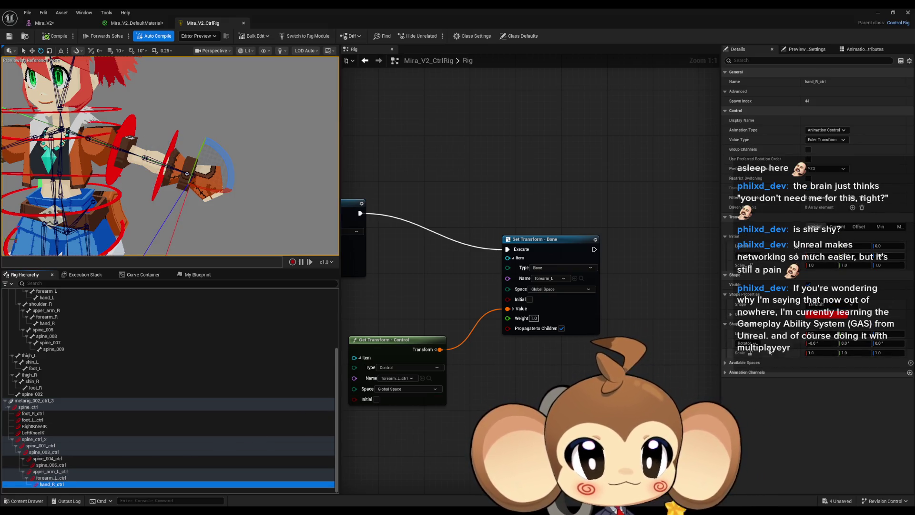
click(824, 315)
text(0.01)
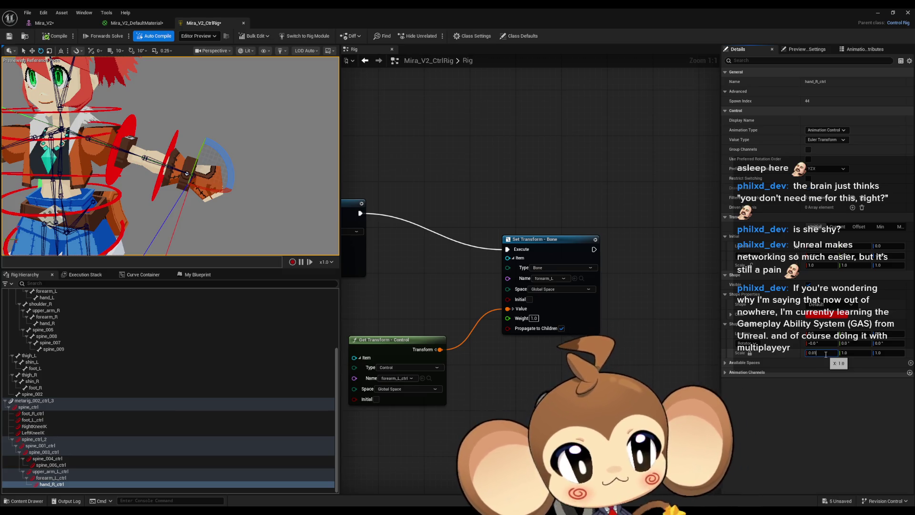
key(Return)
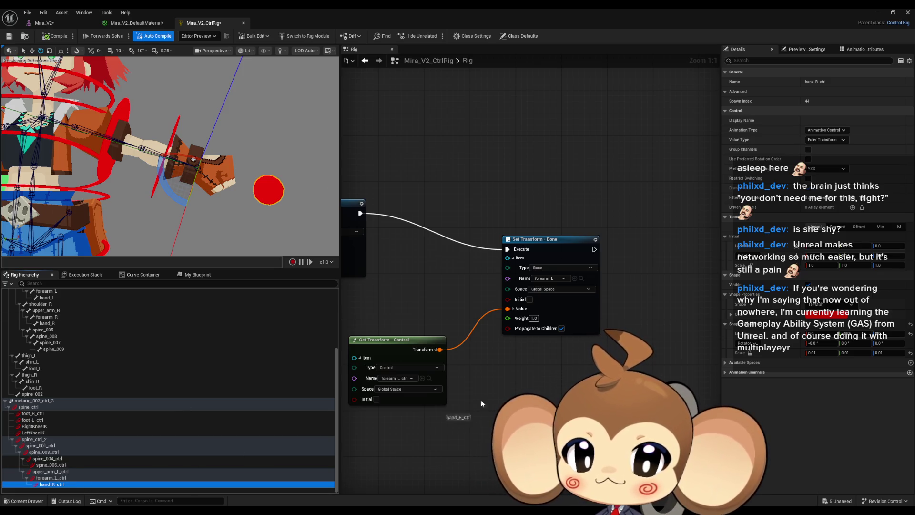
Add a Get Transform node for hand_R_ctrl and a Set Transform node for the hand_R bone
click(548, 278)
click(528, 304)
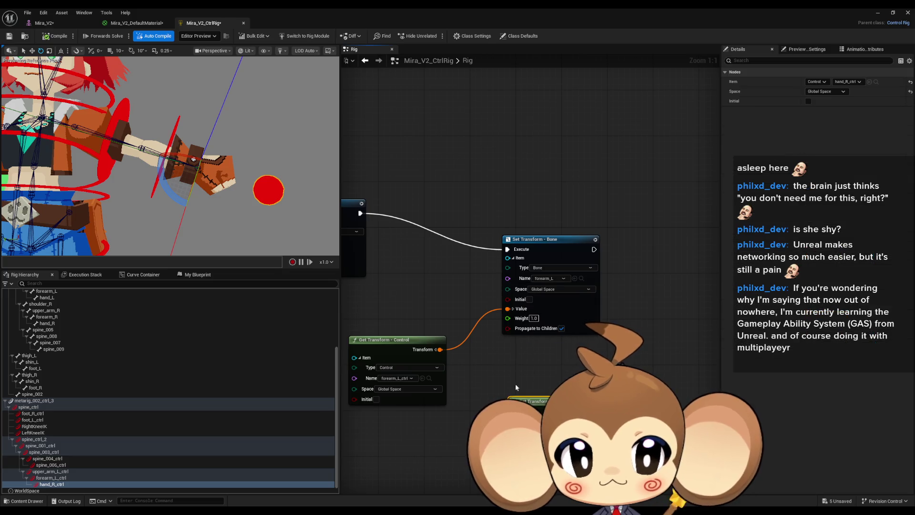
drag(46, 323, 641, 296)
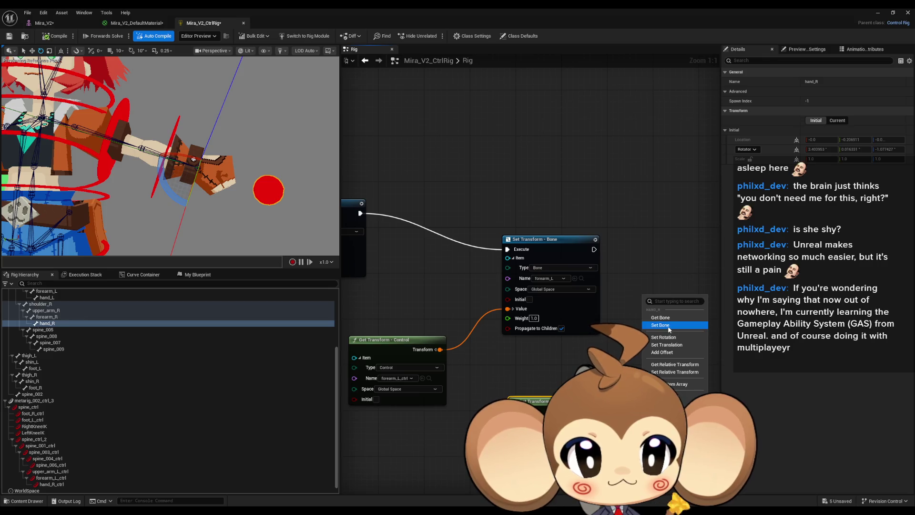
click(663, 322)
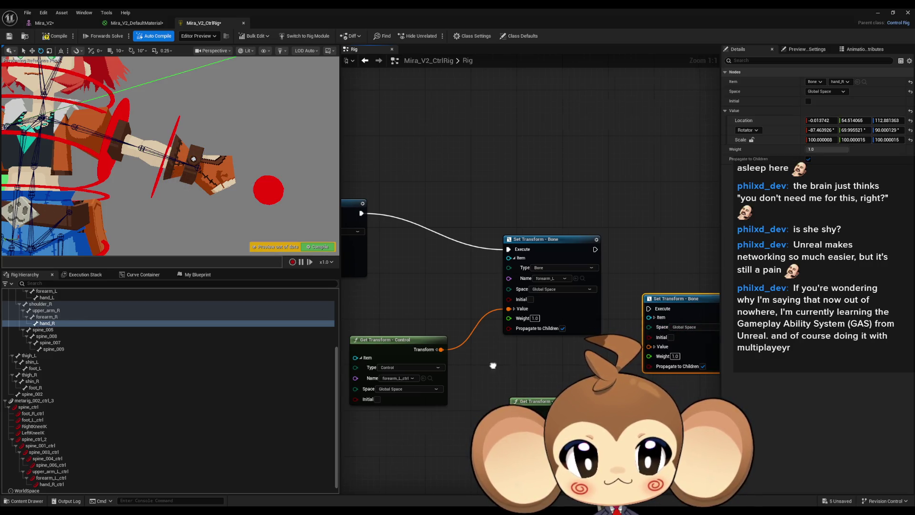
drag(493, 366, 668, 375)
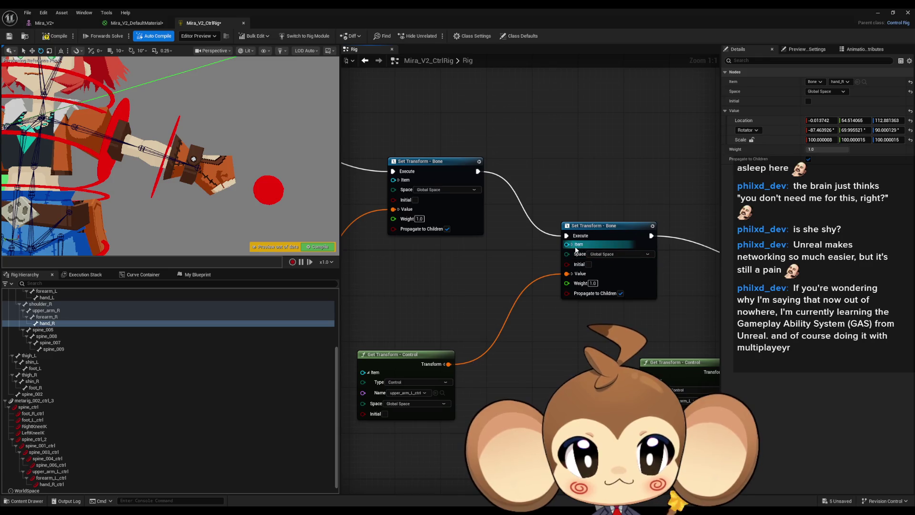
click(574, 249)
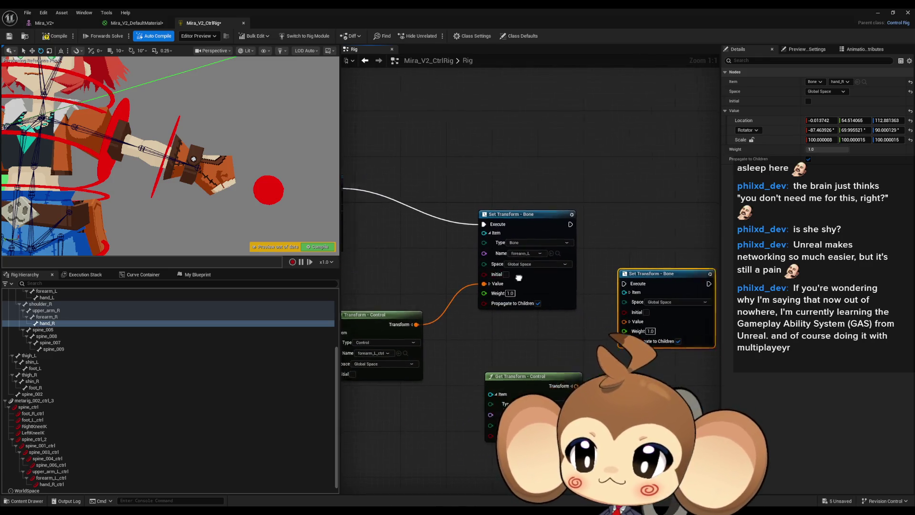
Add a Set Transform node for the hand_L bone, delete the hand_R_ctrl control, and save the rig
drag(47, 298, 508, 372)
click(497, 395)
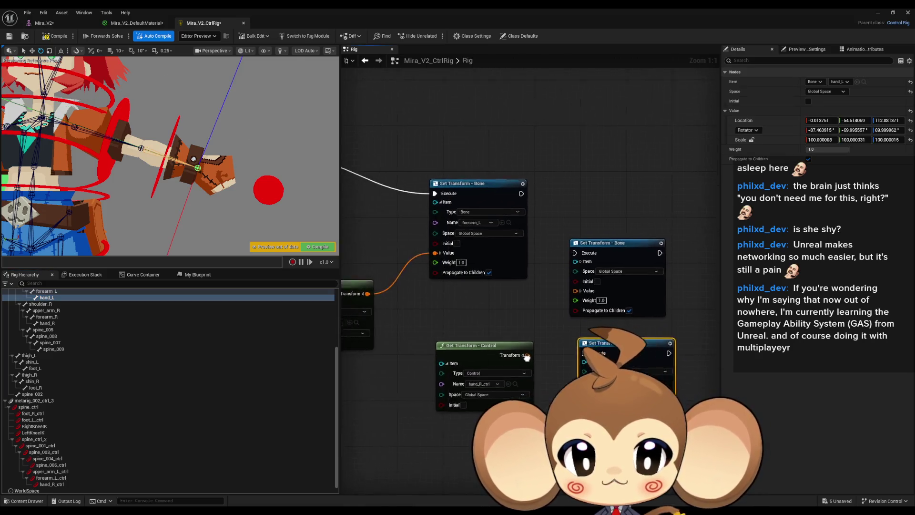
click(61, 483)
key(Delete)
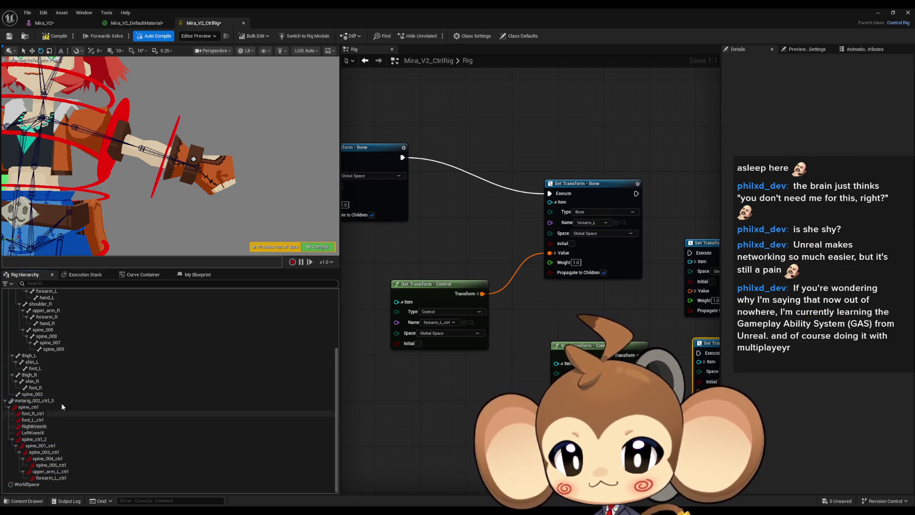
click(54, 299)
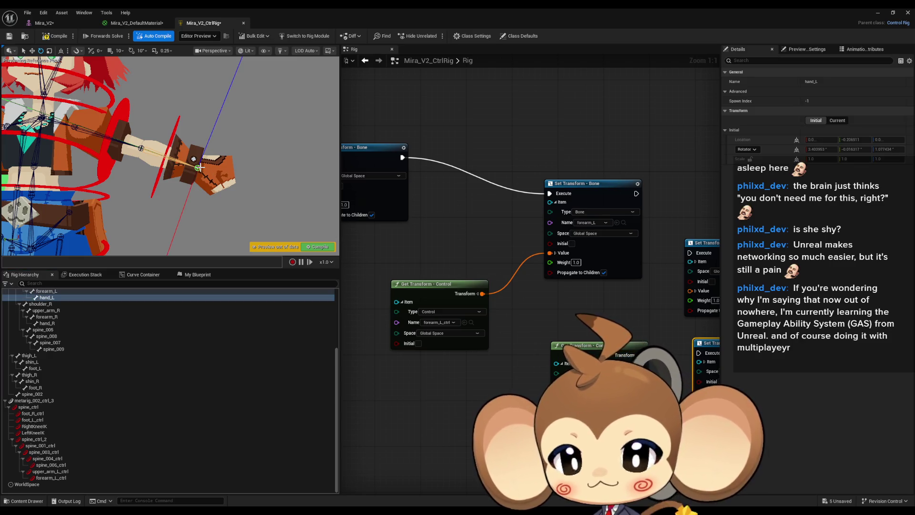
right_click(47, 299)
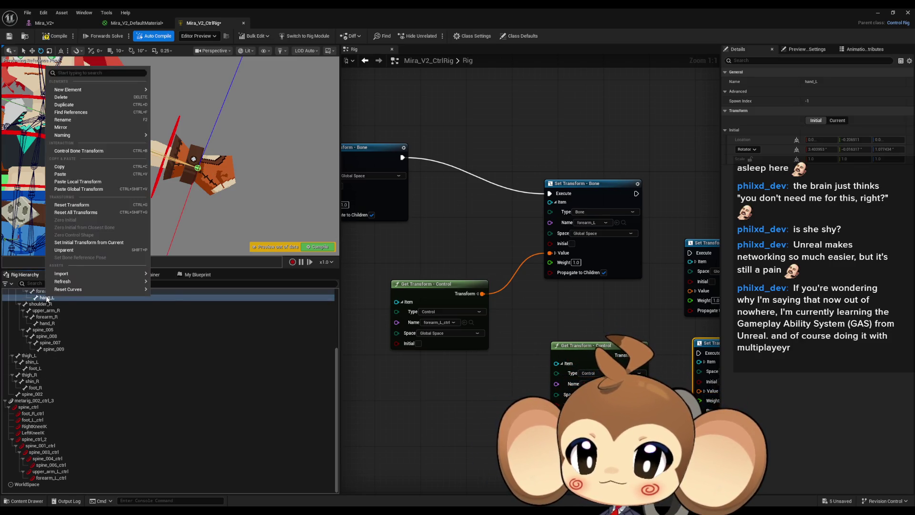
key(ctrl+s)
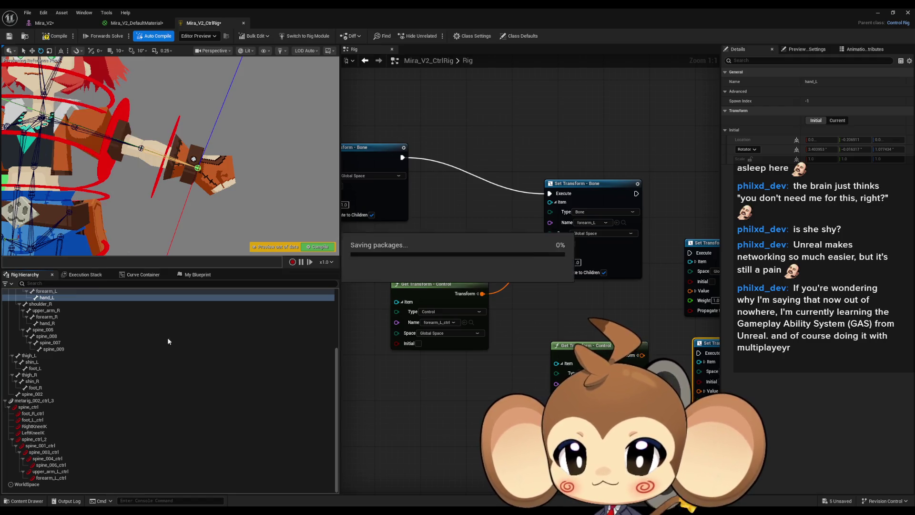
Parent hand_L_ctrl under forearm_L_ctrl and feed its Get Transform into the hand_L bone value
drag(48, 484, 601, 330)
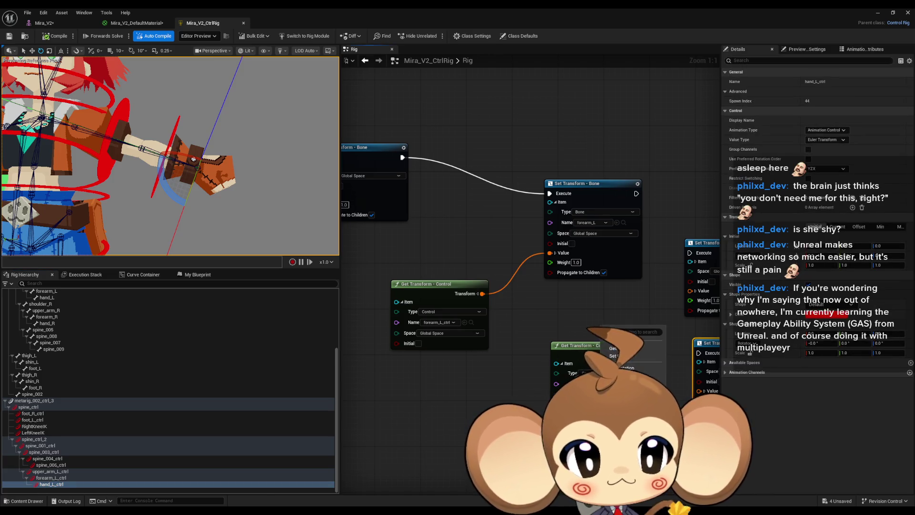
click(614, 349)
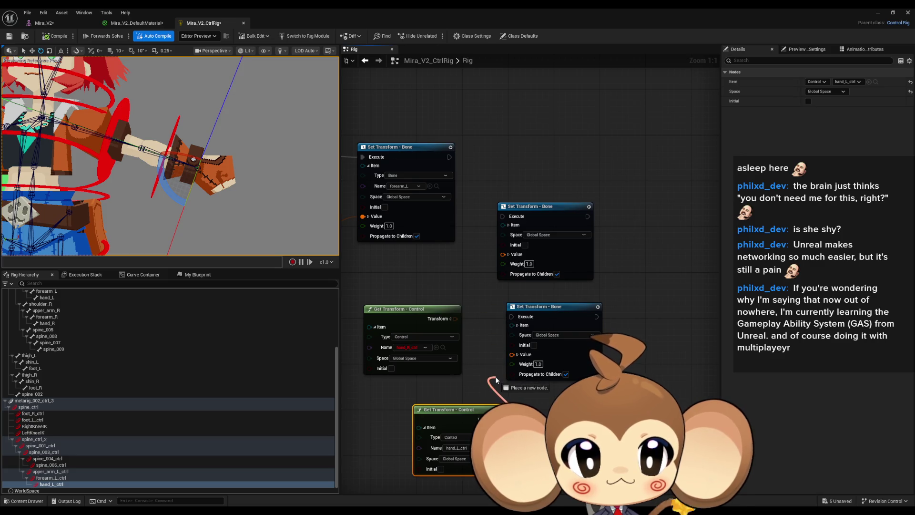
drag(495, 380, 513, 355)
Delete the extra Set Transform and hand_R Get Transform nodes, and chain hand_L after forearm_L
click(543, 207)
key(Delete)
click(420, 309)
key(Delete)
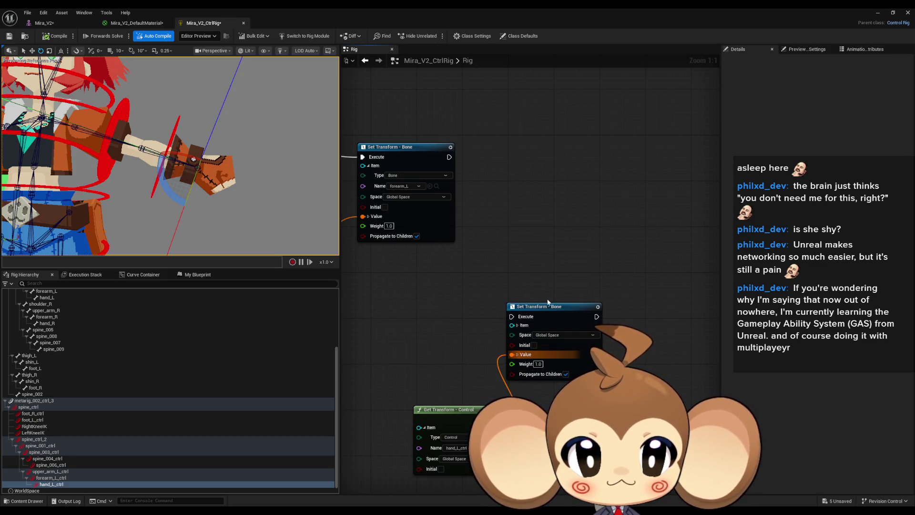
click(518, 325)
mouse_move(556, 311)
mouse_down()
mouse_move(567, 192)
mouse_move(440, 171)
mouse_move(448, 157)
mouse_up()
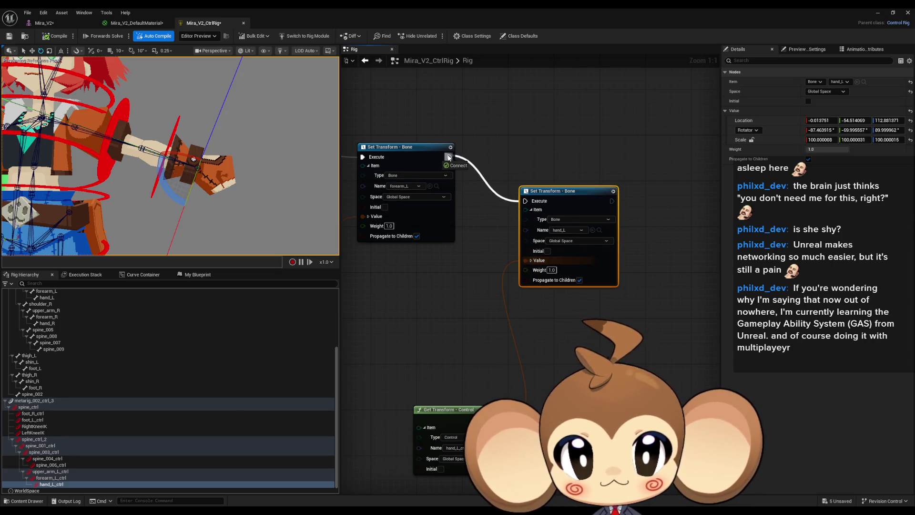
drag(453, 410, 410, 282)
Start editing hand_L_ctrl's shape settings, clearing its X scale to 0
click(70, 484)
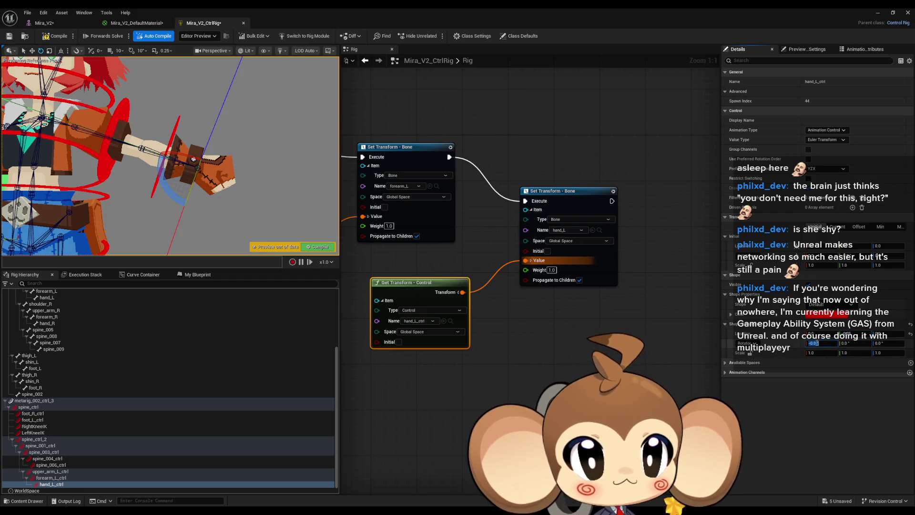
text(9)
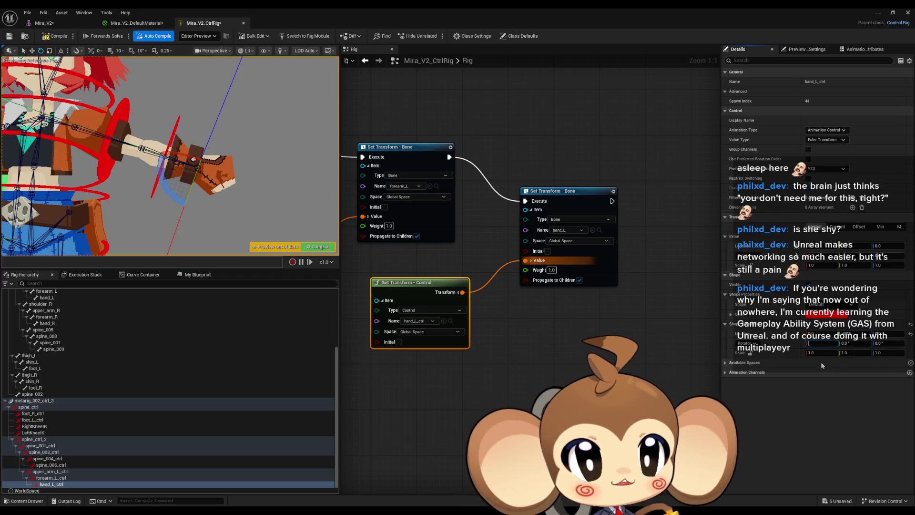
key(Return)
click(813, 352)
text(0)
key(Return)
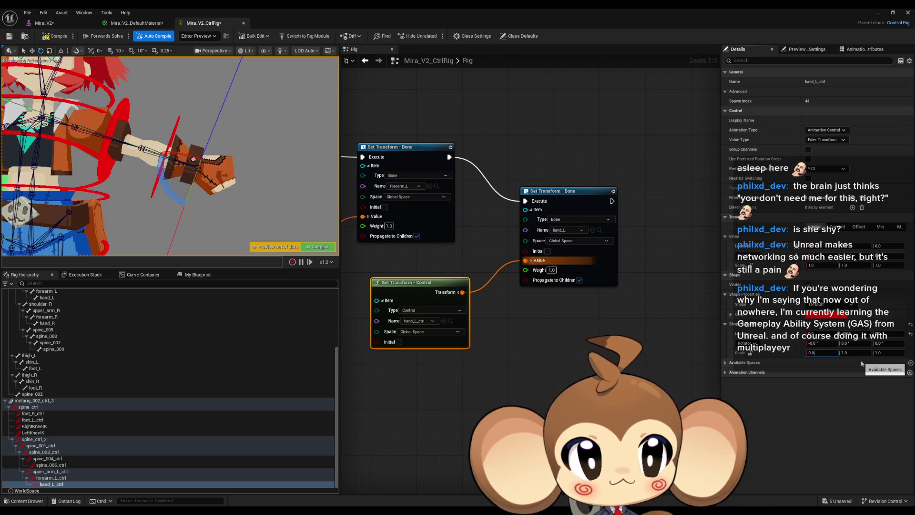
Set hand_L_ctrl's shape scale to 0.01 on X, Y and Z
key(Tab)
text(0.01)
key(Tab)
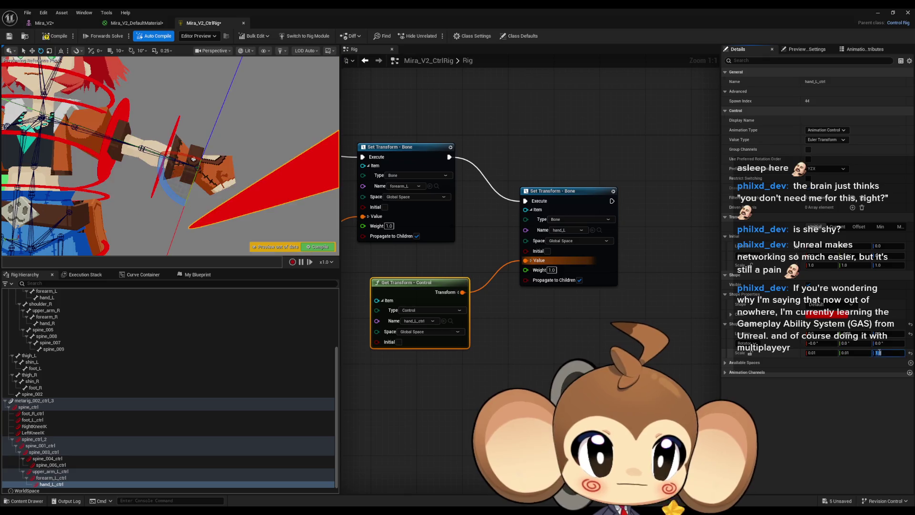
key(Return)
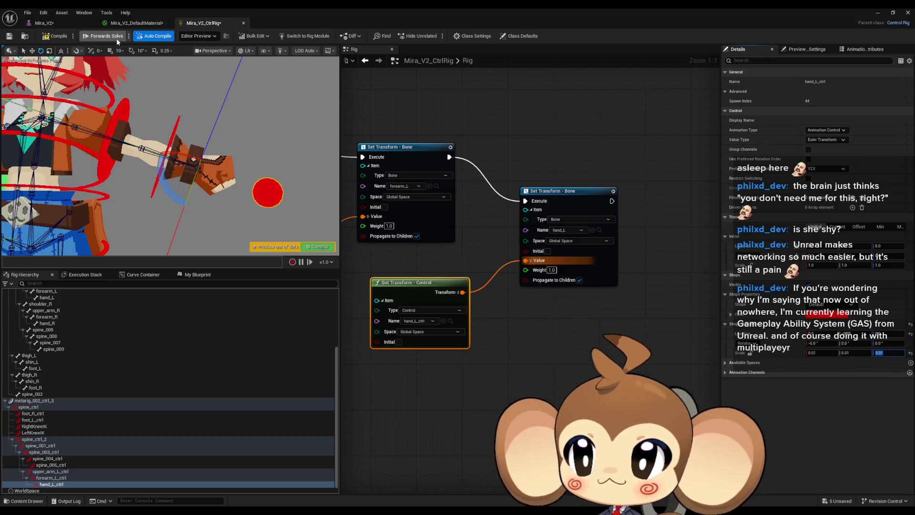
Test-rotate the hand_L, forearm_L and upper_arm_L controls in the viewport
scroll(274, 198, down, 5)
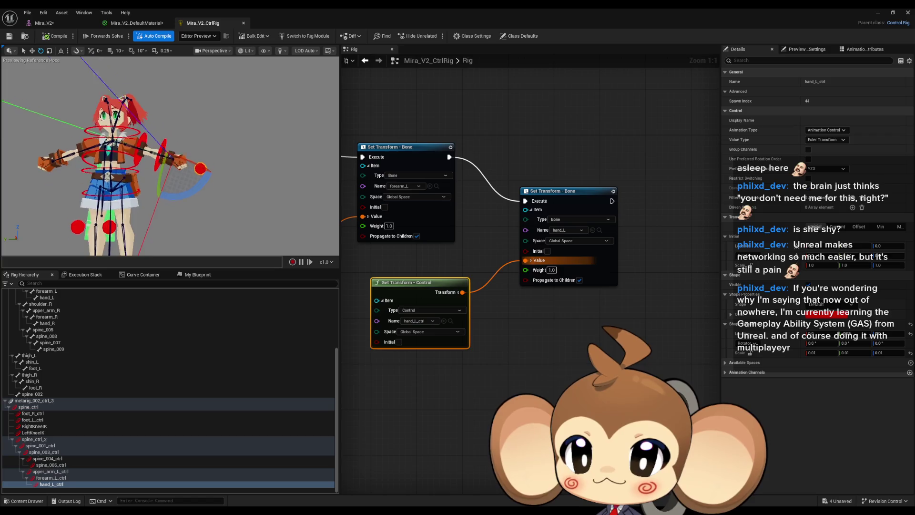
mouse_move(188, 156)
mouse_down()
mouse_move(155, 223)
mouse_move(146, 223)
mouse_move(153, 217)
mouse_up()
click(152, 166)
key(f)
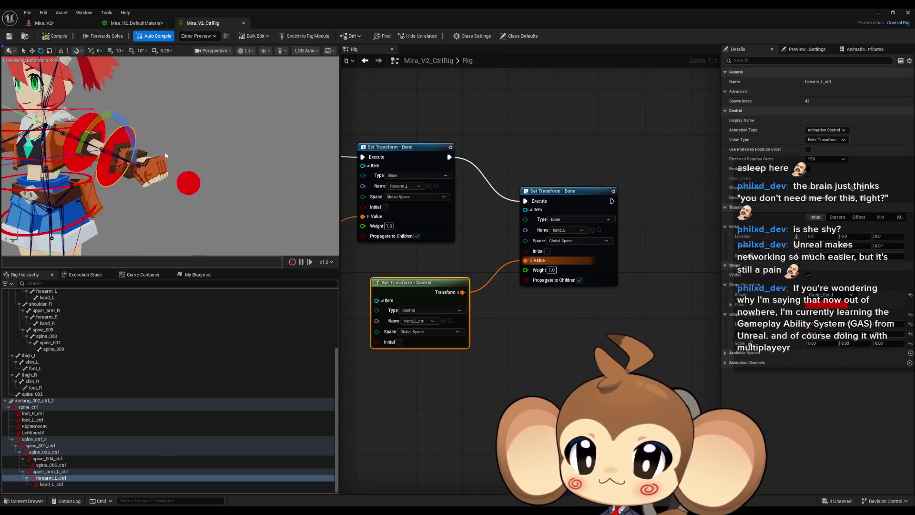
mouse_move(101, 143)
mouse_down()
mouse_move(89, 183)
mouse_move(137, 183)
mouse_up()
scroll(194, 110, up, 3)
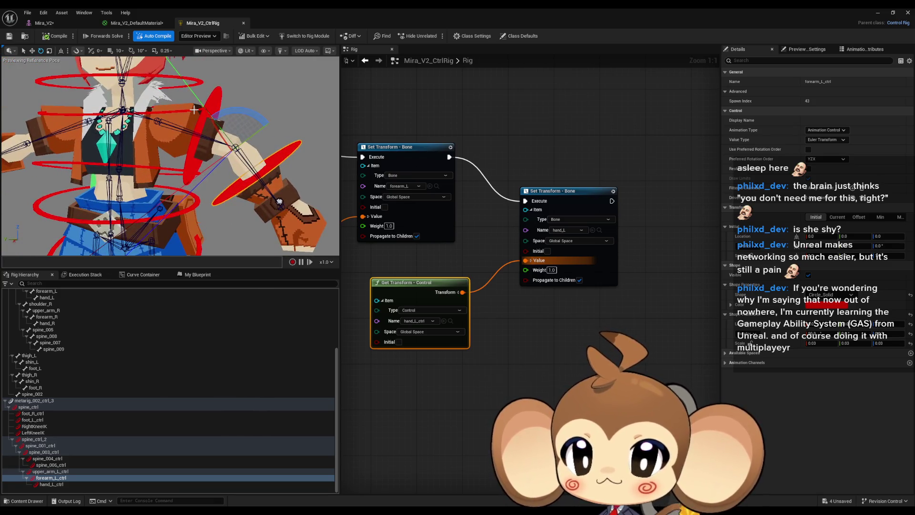
mouse_move(261, 135)
mouse_down()
mouse_move(232, 140)
mouse_move(277, 141)
mouse_up()
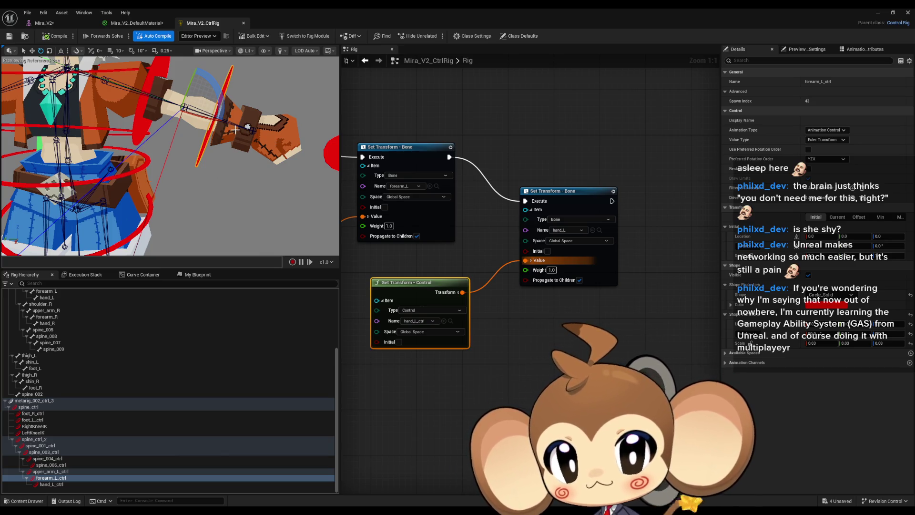
drag(246, 127, 229, 124)
mouse_move(282, 139)
mouse_down()
mouse_move(182, 118)
mouse_move(191, 82)
mouse_up()
click(182, 118)
mouse_move(205, 120)
mouse_down()
mouse_move(212, 172)
mouse_move(237, 141)
mouse_up()
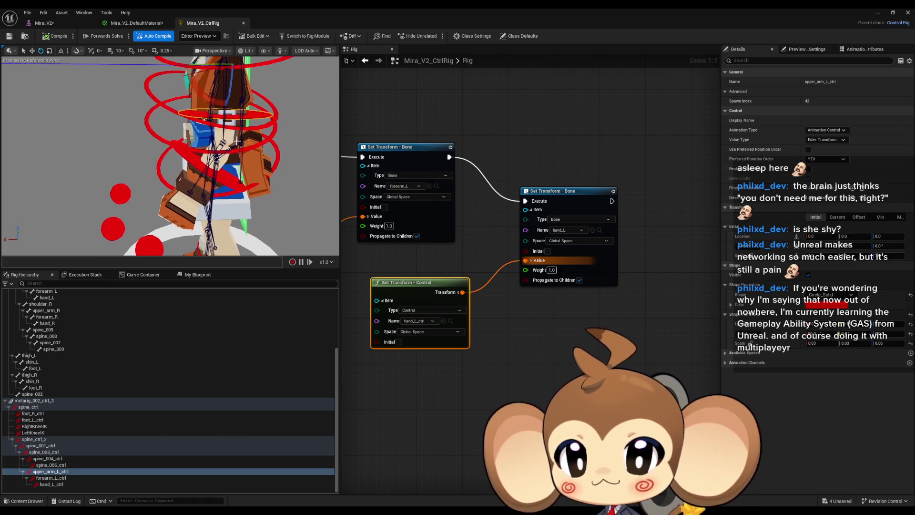
Select forearm_L_ctrl, reframe the view on the character, and undo the last control move
click(206, 167)
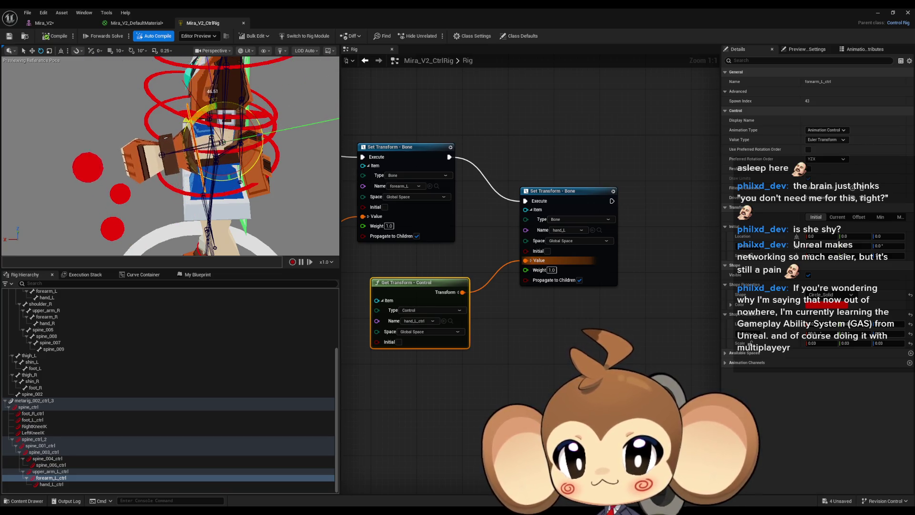
mouse_move(209, 113)
mouse_down()
mouse_move(211, 140)
mouse_move(209, 119)
mouse_move(230, 120)
mouse_up()
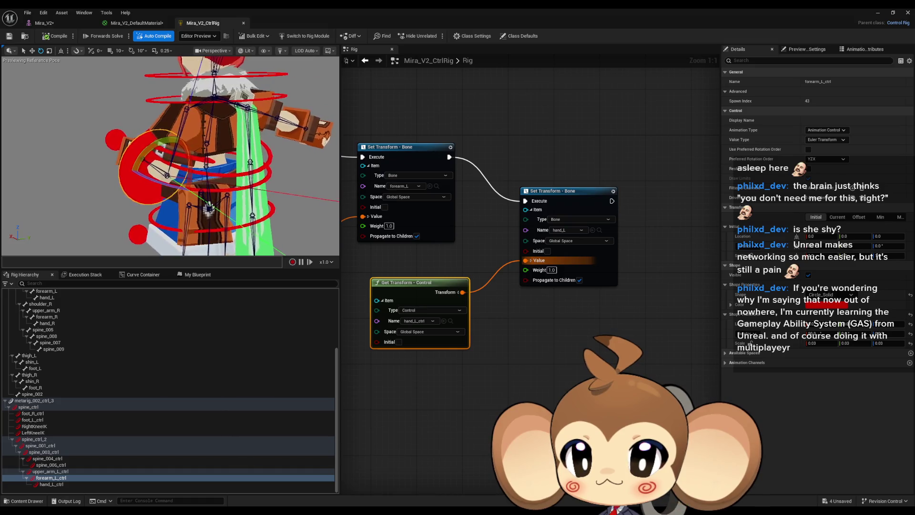
scroll(231, 144, up, 5)
key(ctrl+z)
key(f)
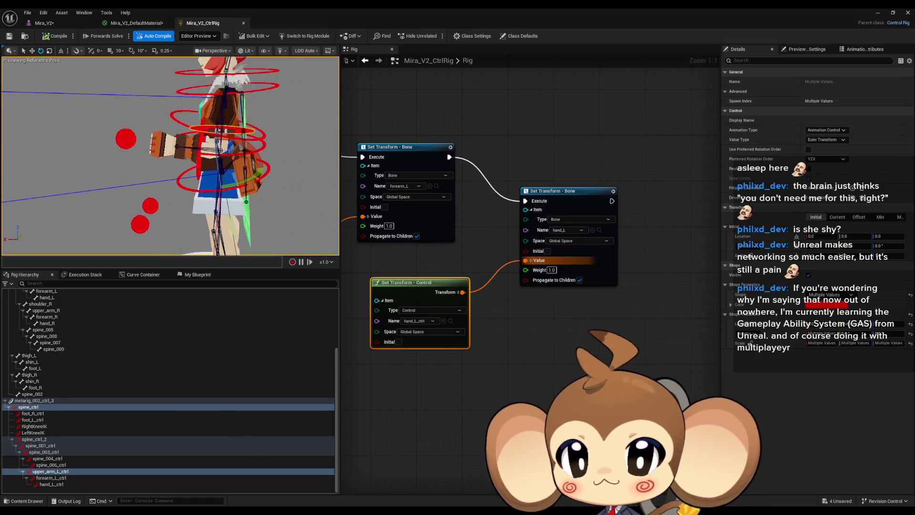
drag(243, 156, 283, 164)
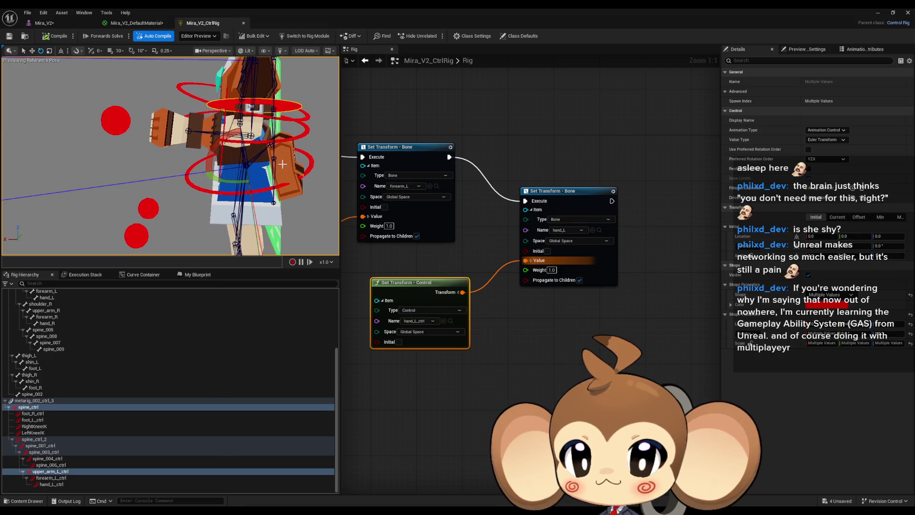
drag(218, 143, 298, 148)
key(ctrl+z)
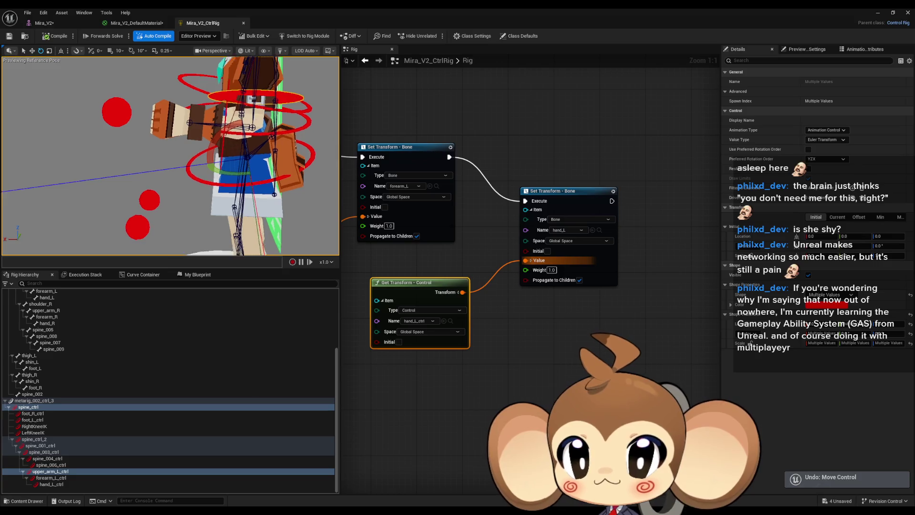
Select upper_arm_L_ctrl and rotate it to raise the left arm
click(223, 172)
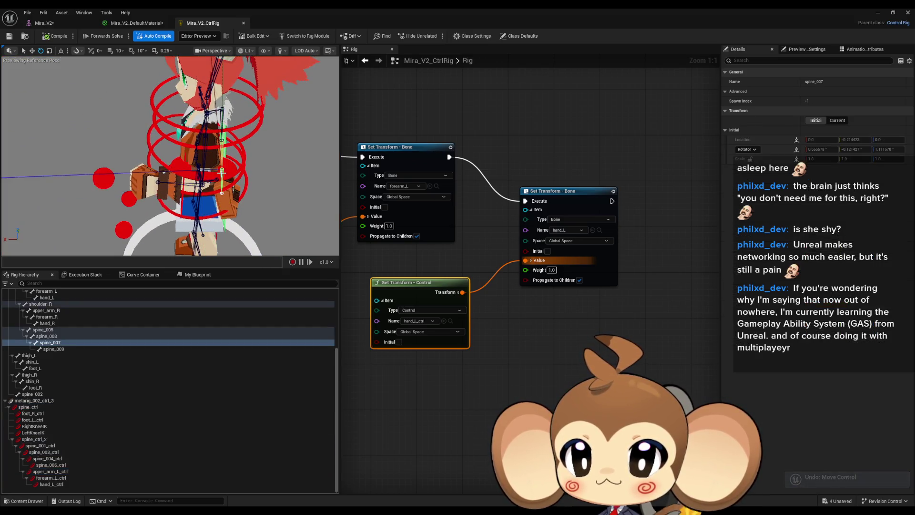
click(222, 173)
drag(222, 172, 160, 163)
mouse_move(137, 196)
mouse_down()
mouse_move(133, 167)
mouse_move(193, 167)
mouse_move(193, 176)
mouse_up()
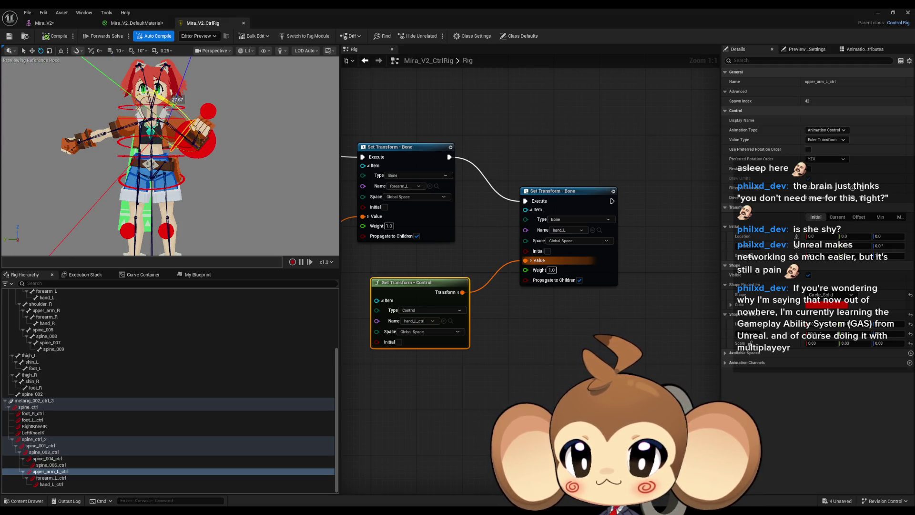
drag(193, 177, 218, 121)
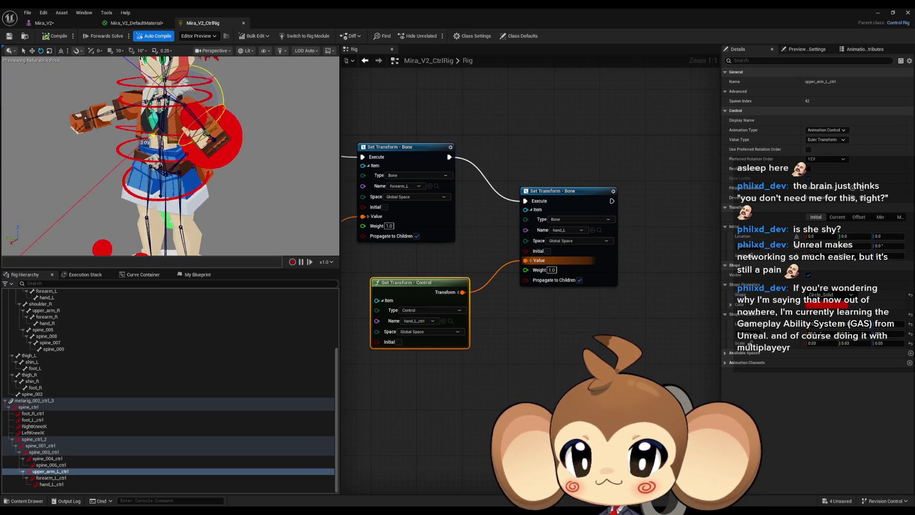
Select hand_L_ctrl and orbit around the rig to inspect the raised arm
click(187, 123)
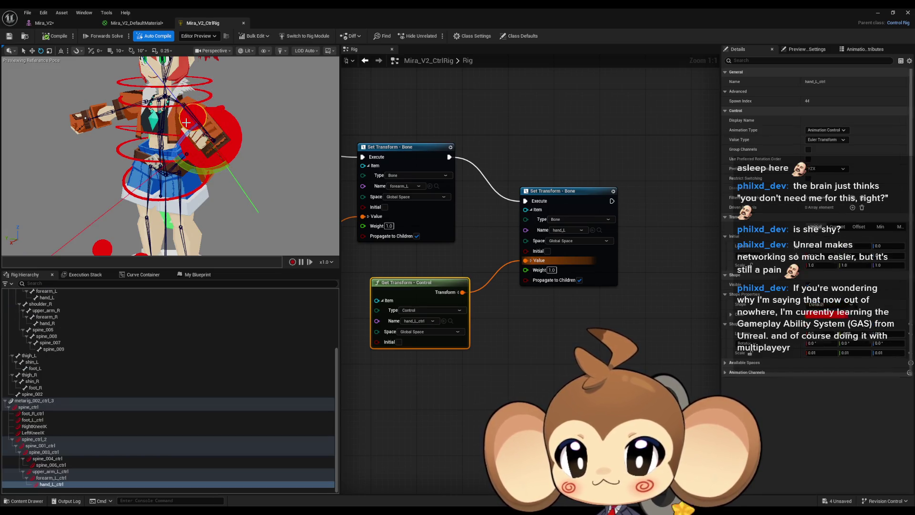
mouse_move(197, 177)
mouse_down()
mouse_move(118, 92)
mouse_move(102, 165)
mouse_move(209, 157)
mouse_up()
scroll(210, 157, up, 4)
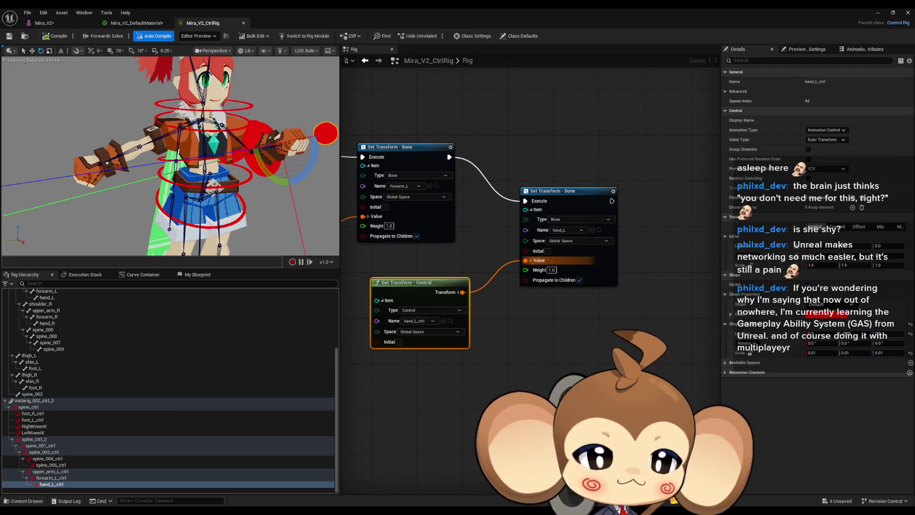
mouse_move(172, 205)
mouse_down()
mouse_move(138, 197)
mouse_move(236, 185)
mouse_up()
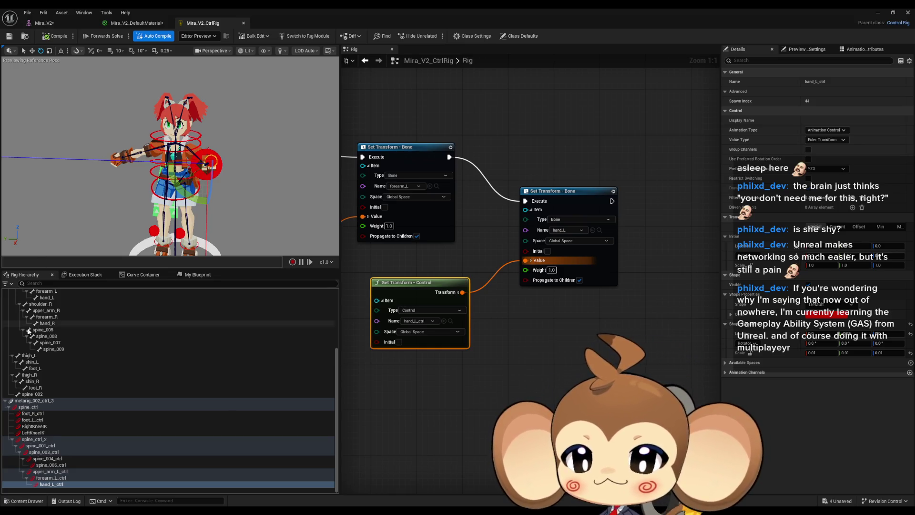
drag(151, 175, 138, 159)
scroll(67, 362, up, 1)
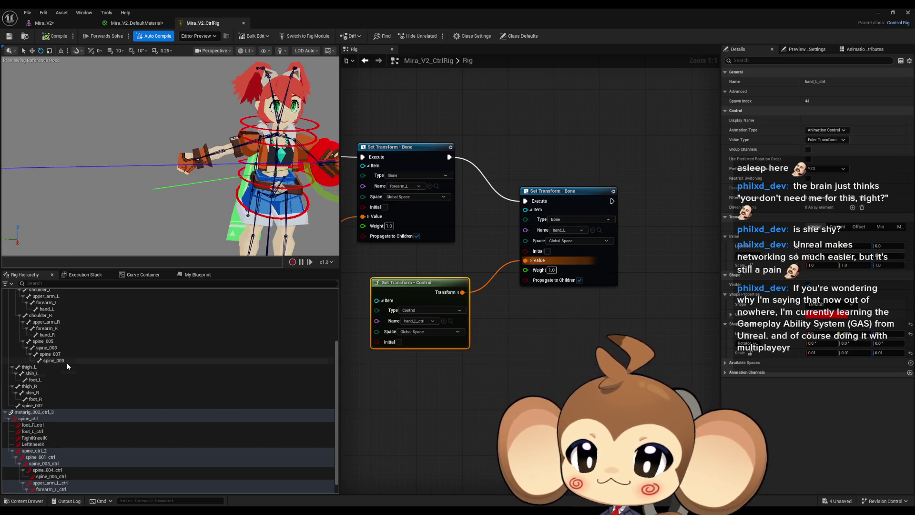
Create new controls for the forearm_R and hand_R bones
right_click(59, 321)
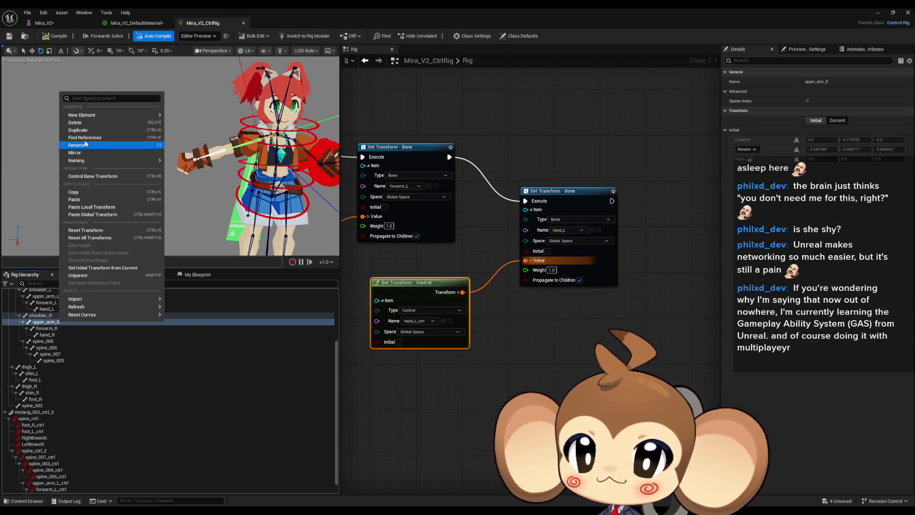
mouse_move(93, 117)
key(Escape)
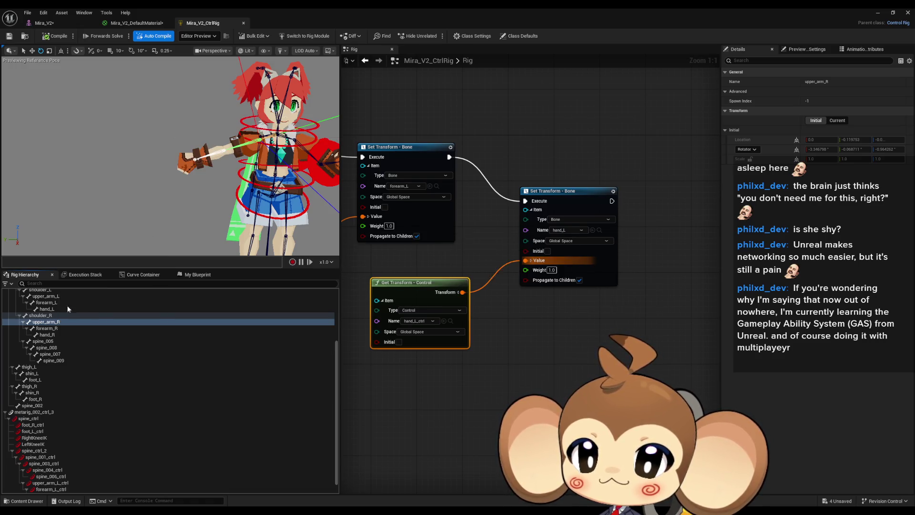
click(45, 328)
right_click(45, 328)
mouse_move(67, 124)
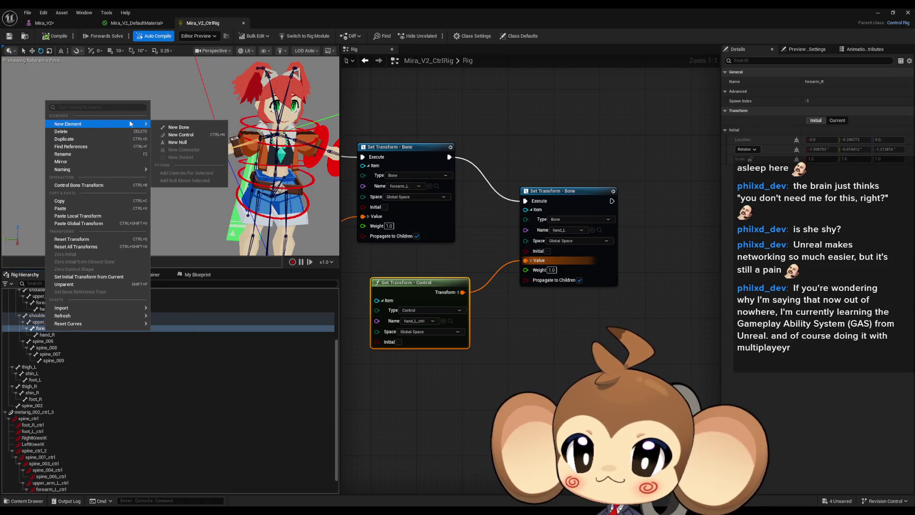
click(181, 136)
click(47, 334)
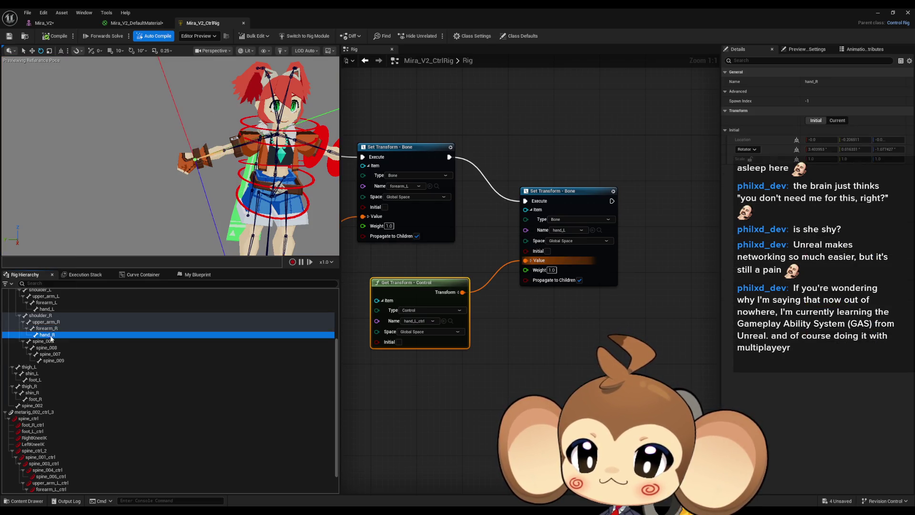
right_click(48, 334)
mouse_move(102, 130)
click(187, 140)
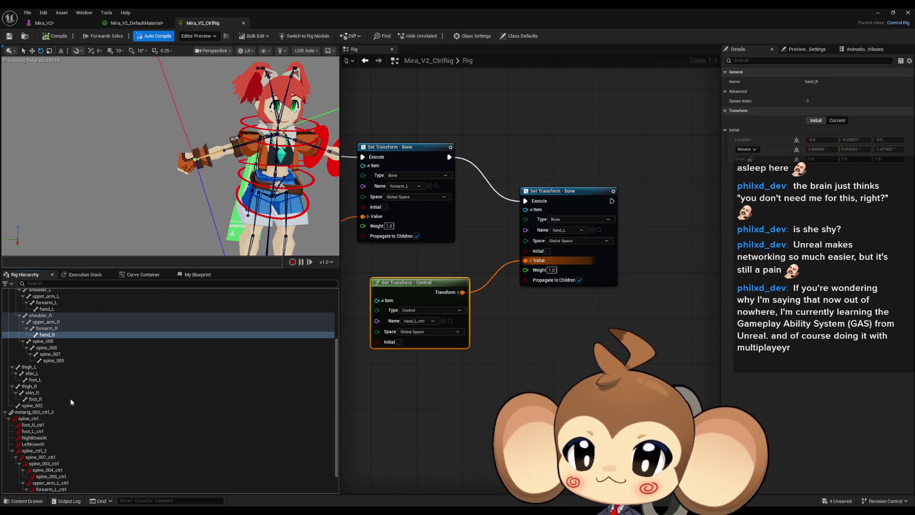
Nest forearm_R_ctrl under upper_arm_R_ctrl and hand_R_ctrl under forearm_R_ctrl
drag(30, 478, 26, 477)
mouse_move(27, 471)
mouse_down()
mouse_move(41, 436)
mouse_move(48, 442)
mouse_up()
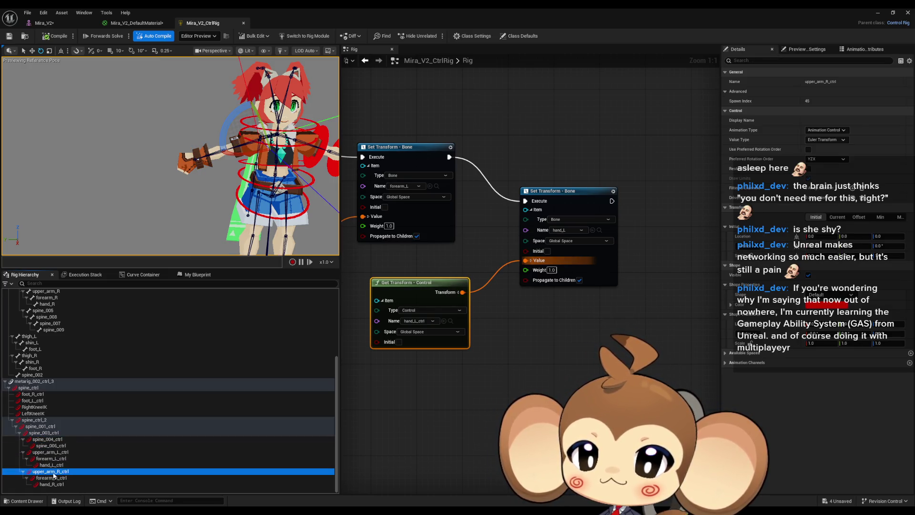
mouse_move(48, 471)
mouse_down()
mouse_move(435, 445)
mouse_move(431, 330)
mouse_up()
Add Get Transform nodes for upper_arm_R_ctrl, forearm_R_ctrl and hand_R_ctrl
click(447, 350)
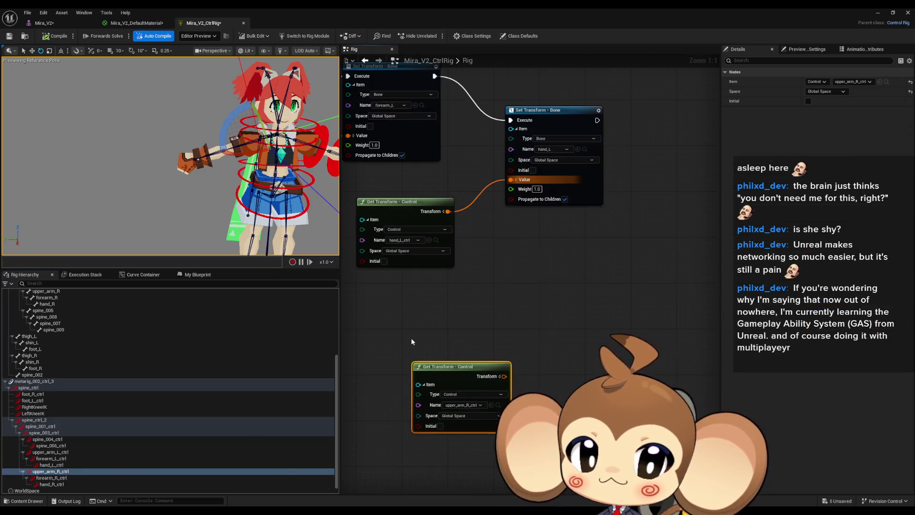
key(Delete)
click(44, 472)
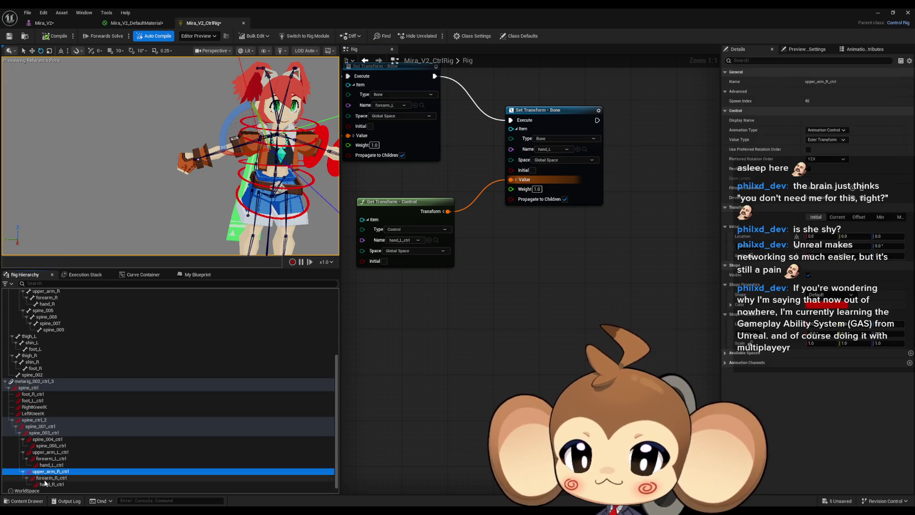
shift+click(52, 483)
drag(52, 483, 405, 386)
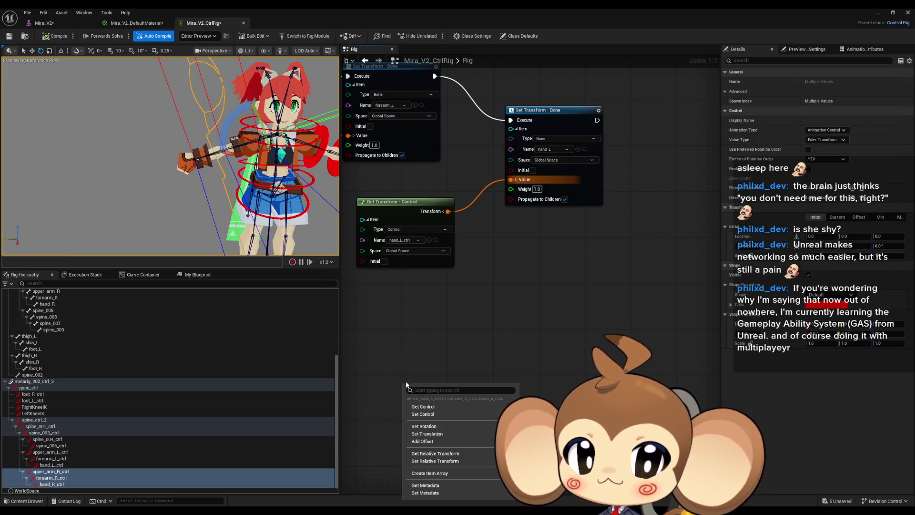
click(439, 408)
scroll(97, 342, up, 1)
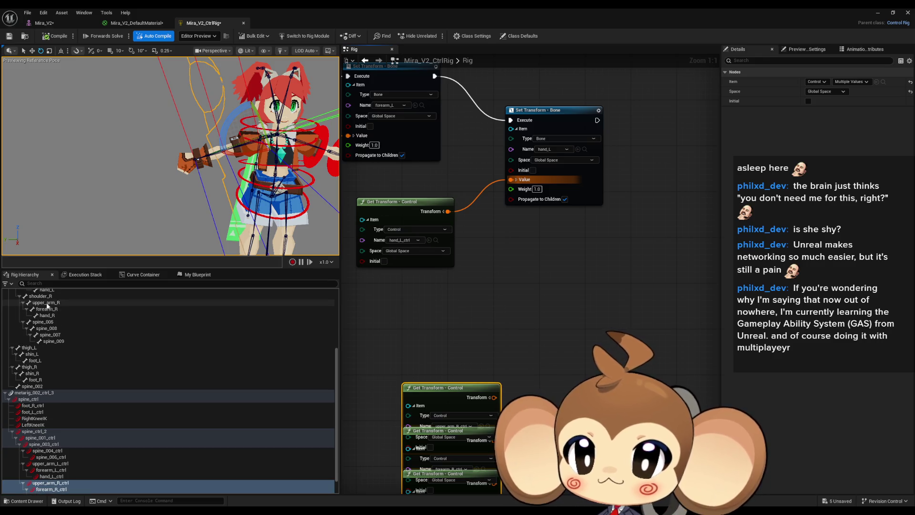
Add Set Transform nodes for the upper_arm_R, forearm_R and hand_R bones
click(46, 302)
shift+click(49, 315)
drag(49, 315, 618, 330)
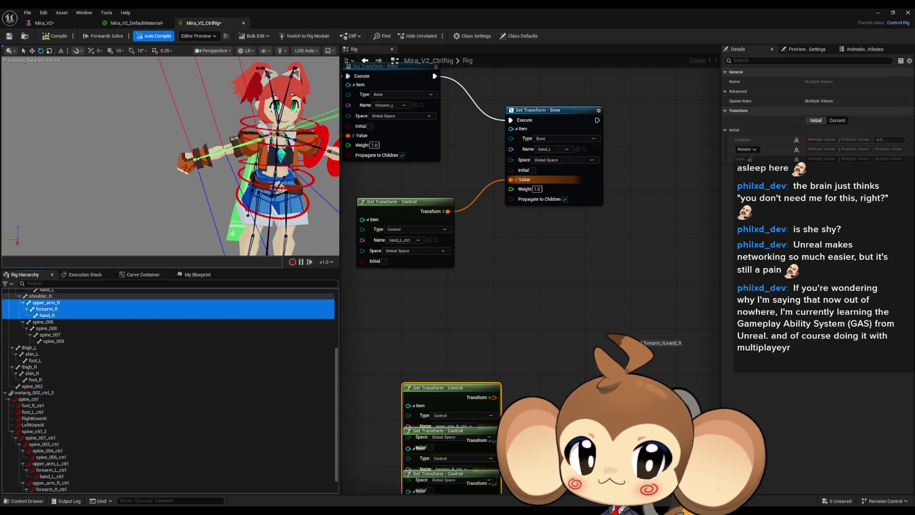
click(638, 357)
drag(542, 366, 434, 321)
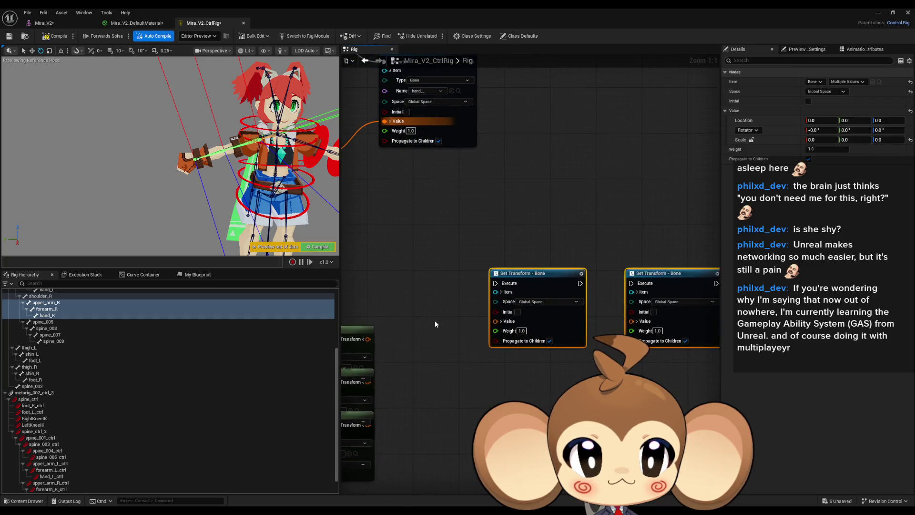
drag(488, 330, 397, 347)
Chain the right-arm setters' Execute pins and wire each control transform into its bone's Value
drag(676, 300, 625, 300)
drag(541, 299, 489, 299)
drag(520, 385, 526, 324)
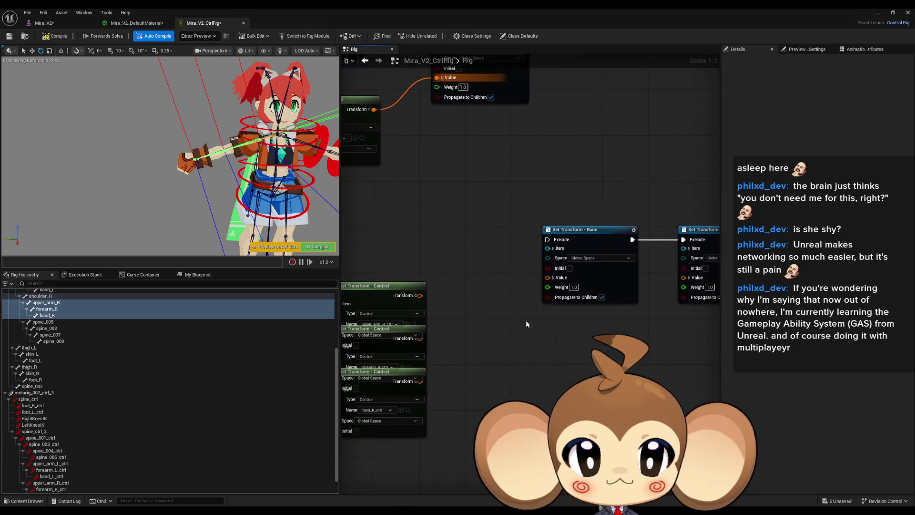
drag(420, 296, 548, 278)
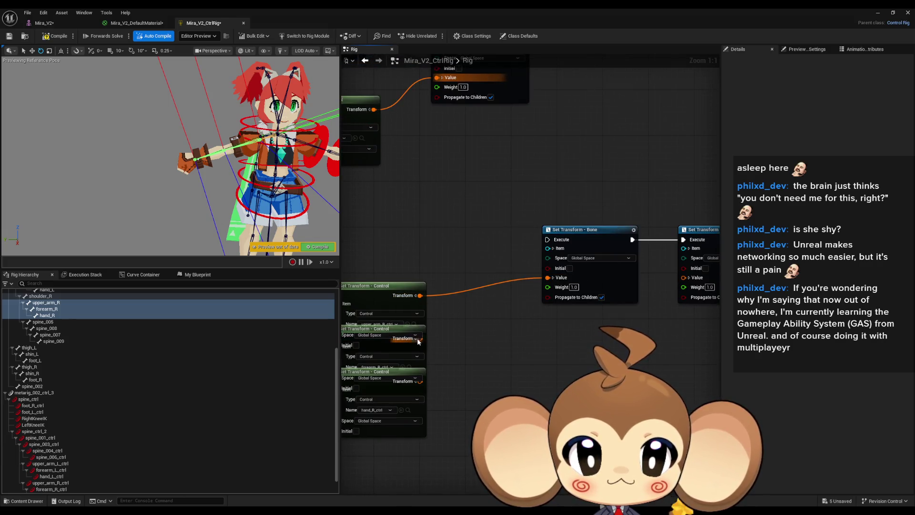
drag(419, 339, 686, 281)
drag(502, 326, 571, 324)
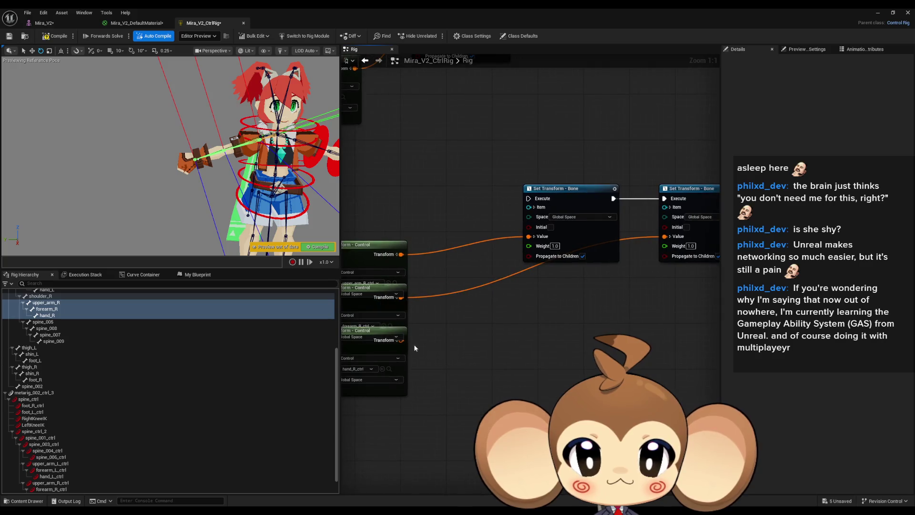
drag(401, 344, 638, 288)
mouse_move(524, 304)
mouse_down()
mouse_move(499, 238)
mouse_move(531, 359)
mouse_up()
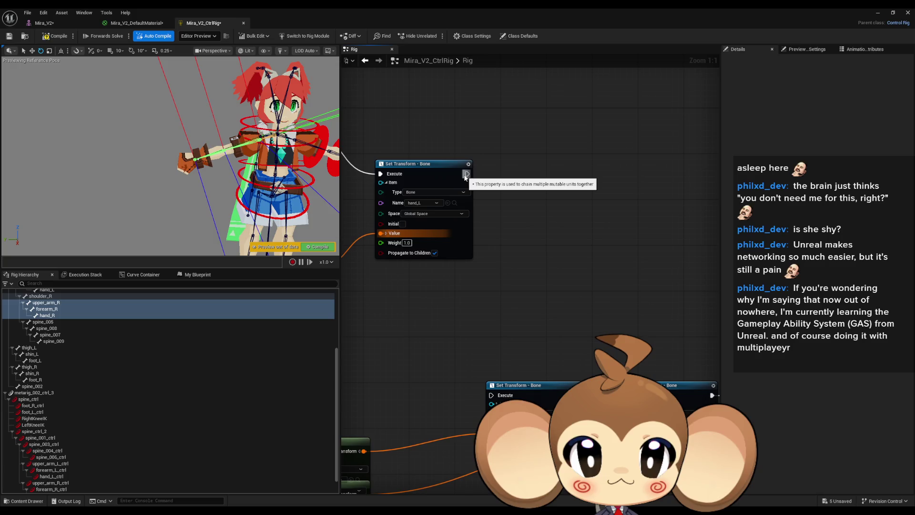
drag(466, 174, 490, 395)
scroll(218, 415, down, 2)
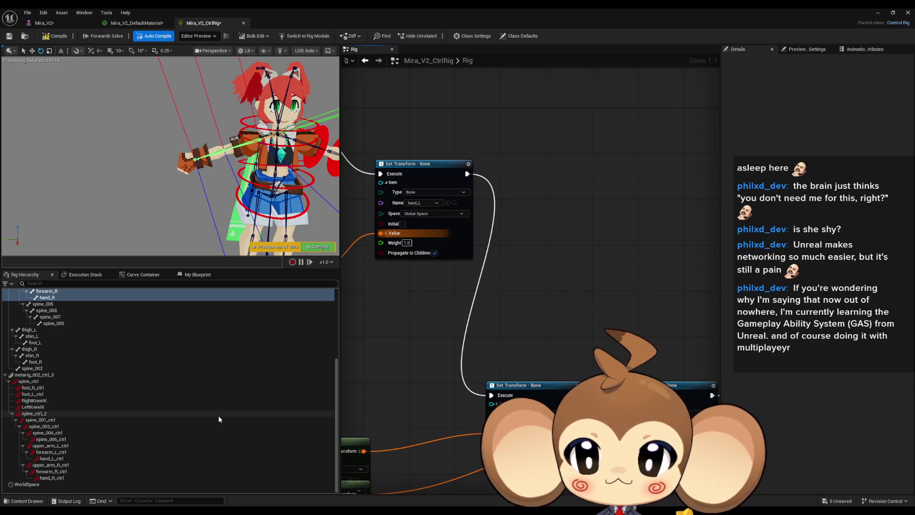
click(67, 465)
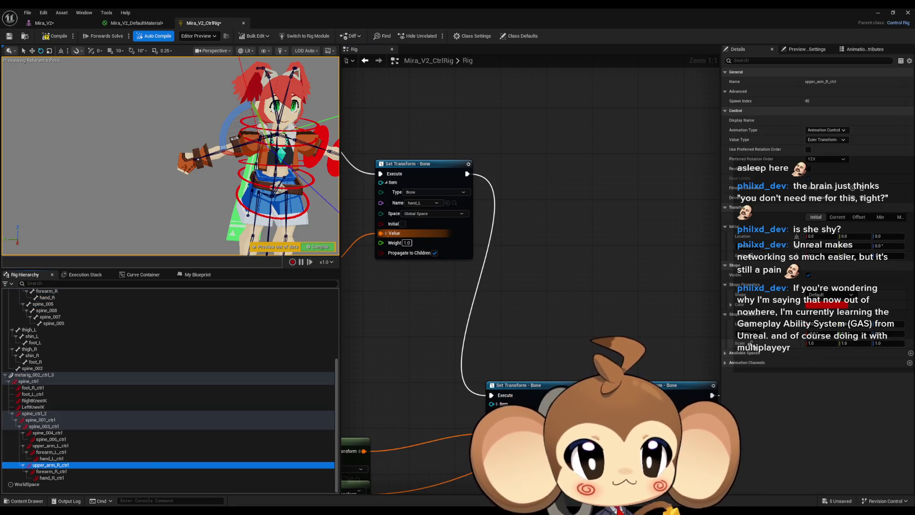
Compare the hand and forearm controls' settings, then select upper_arm_R_ctrl
click(51, 458)
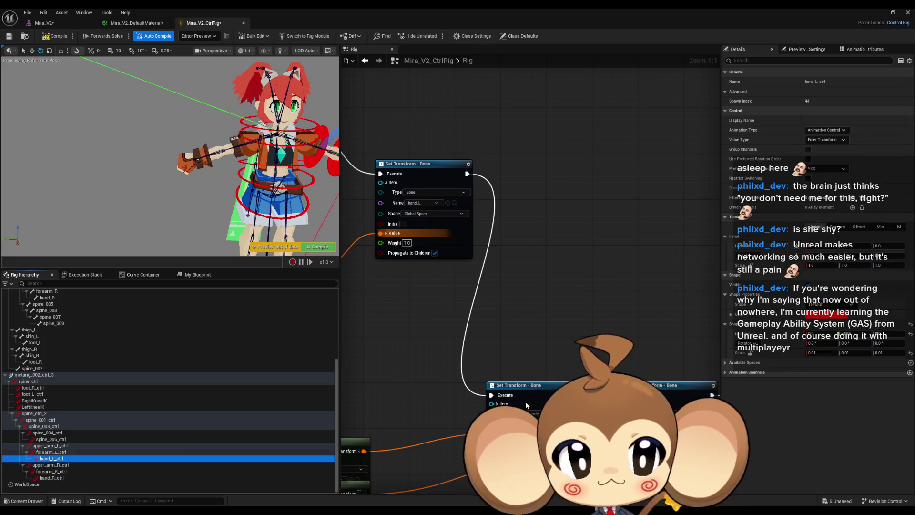
click(50, 478)
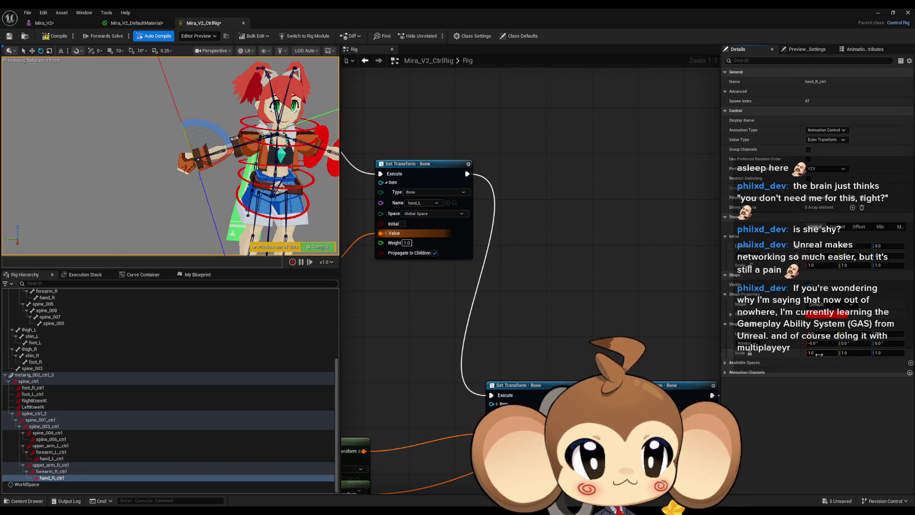
click(2, 452)
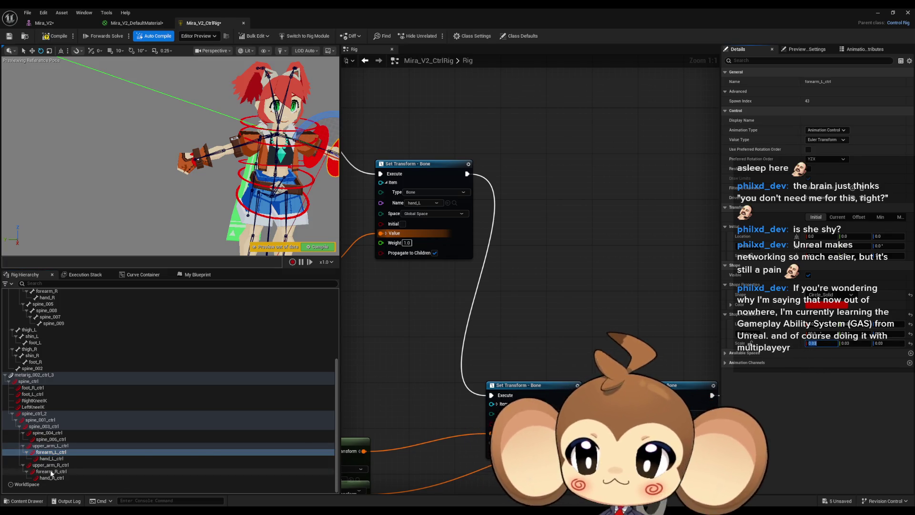
click(52, 472)
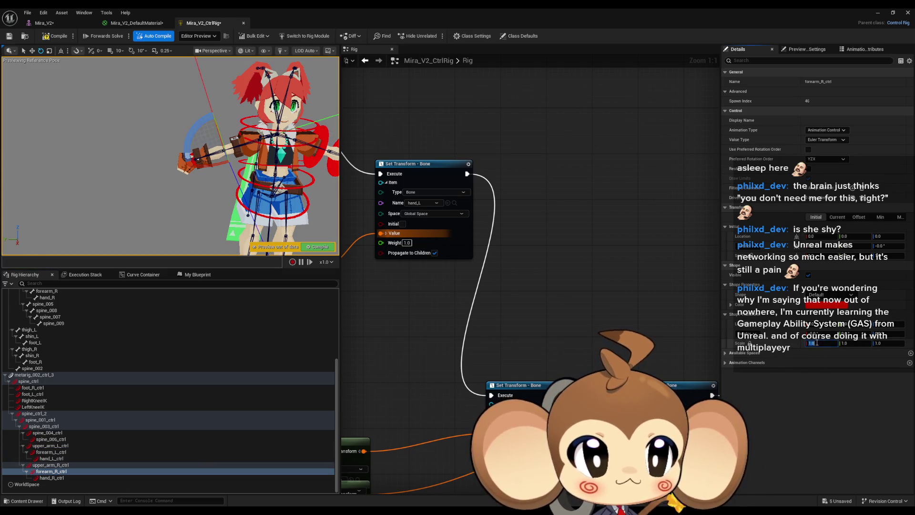
click(48, 464)
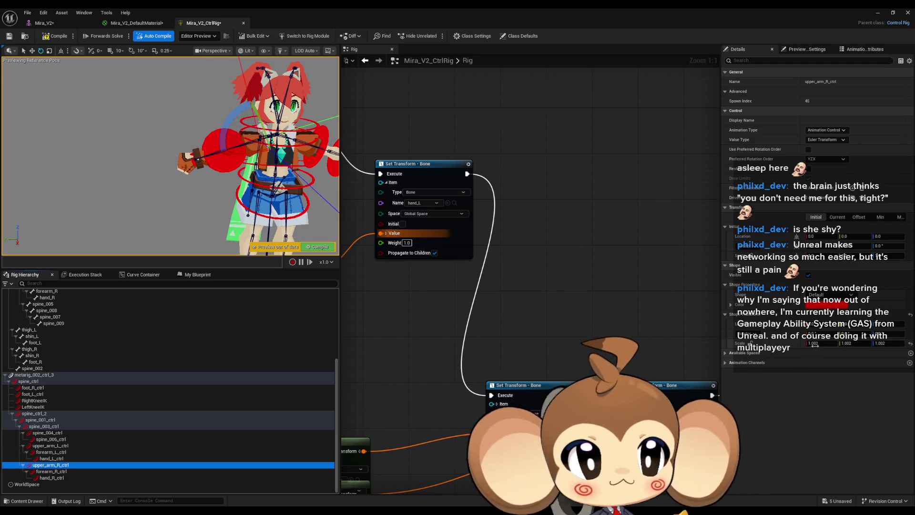
Set upper_arm_R_ctrl's shape scale Y and Z to 0.03
drag(843, 344, 853, 341)
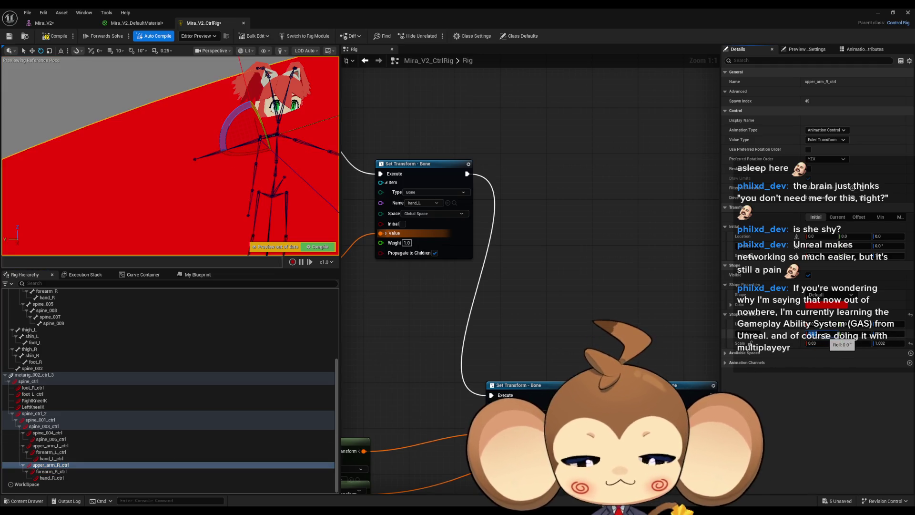
text(0.03)
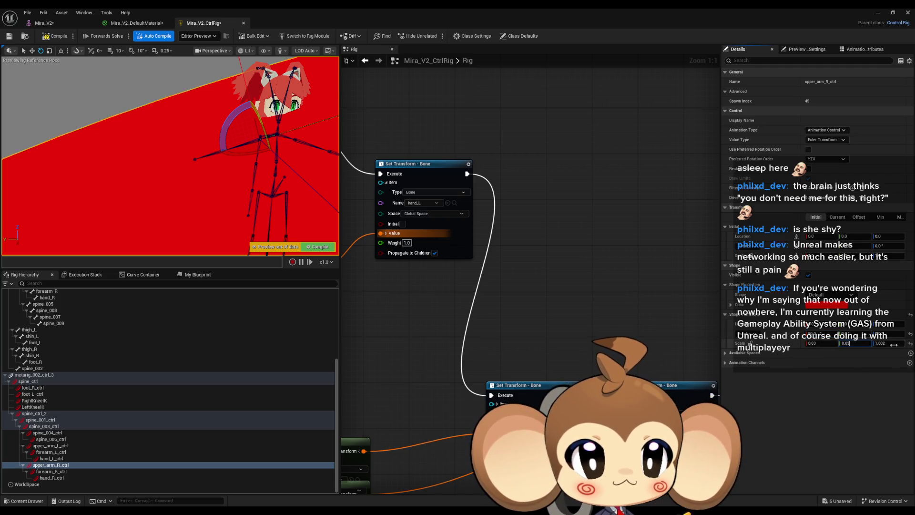
key(Tab)
text(0.03)
key(Return)
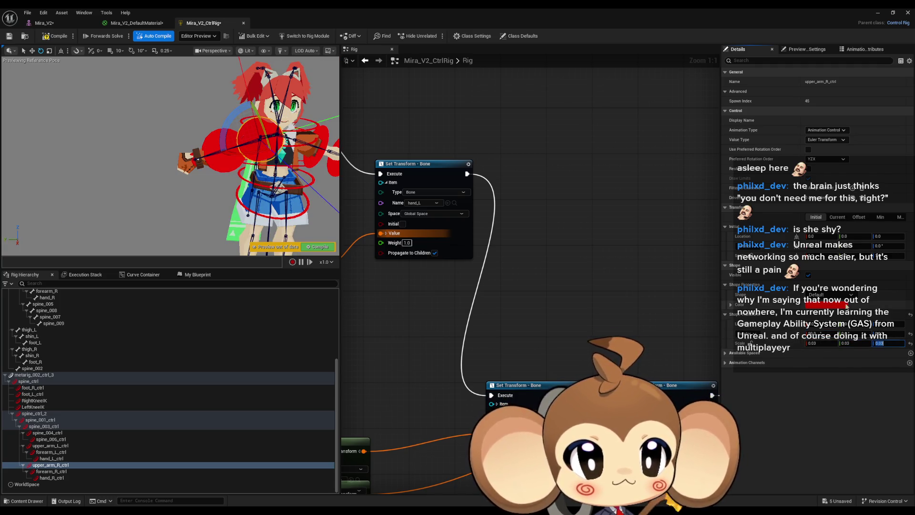
Give upper_arm_R_ctrl and forearm_R_ctrl the Circle_Solid shape
click(838, 294)
click(819, 390)
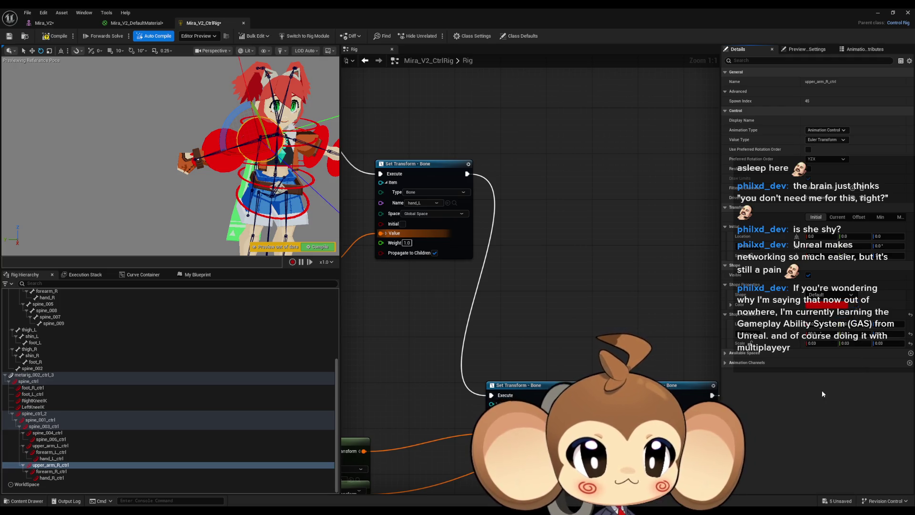
click(45, 471)
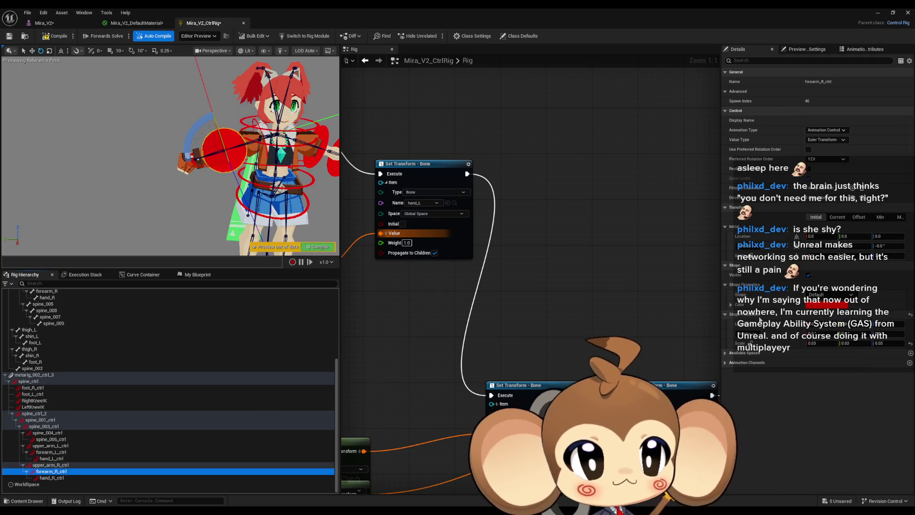
click(837, 294)
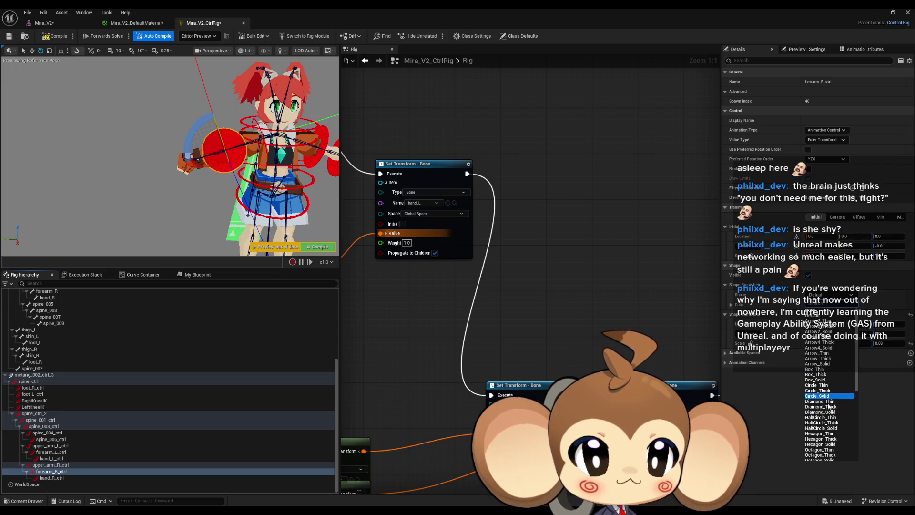
click(825, 391)
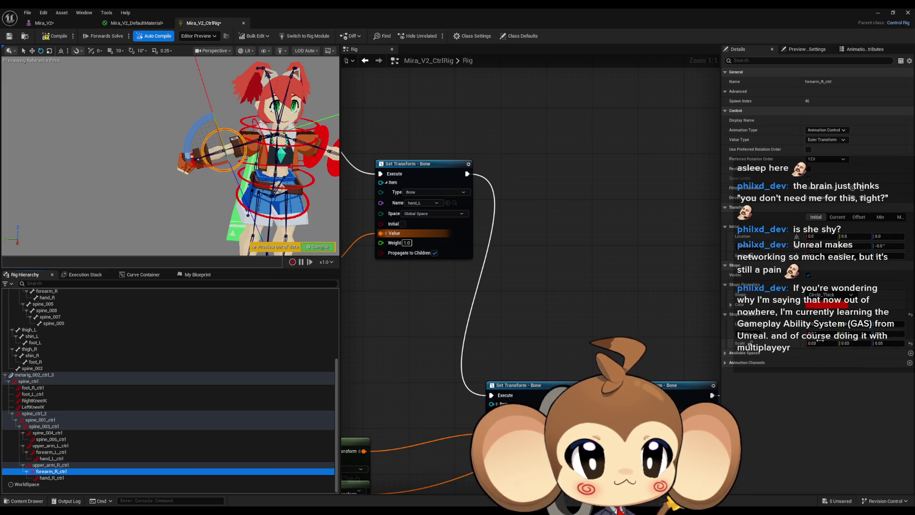
click(815, 334)
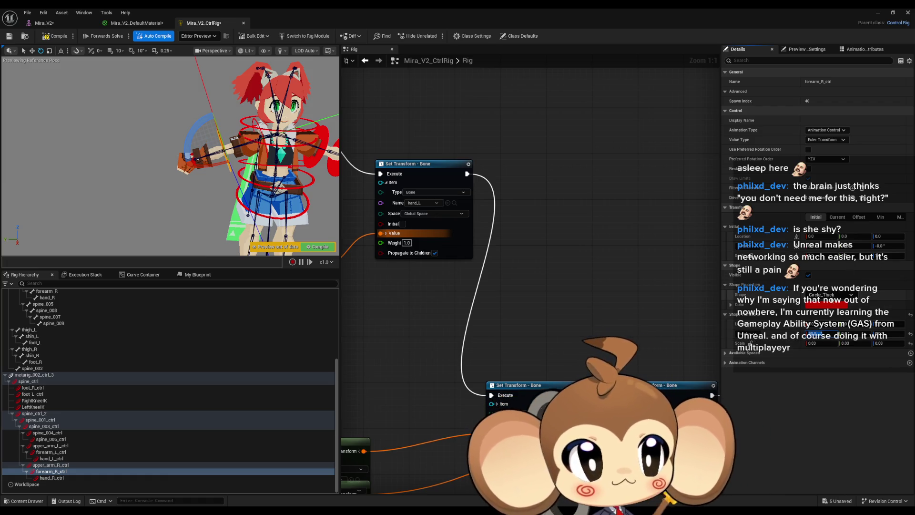
click(830, 294)
click(817, 395)
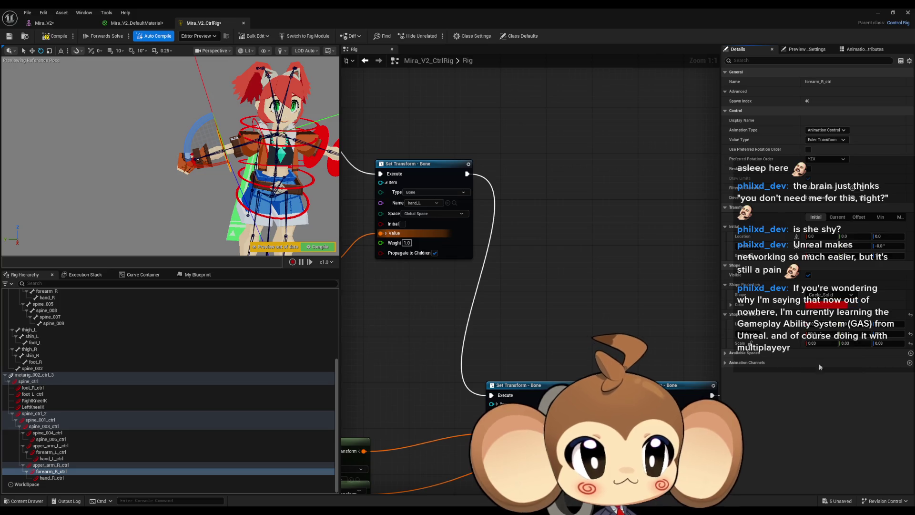
click(50, 464)
click(829, 294)
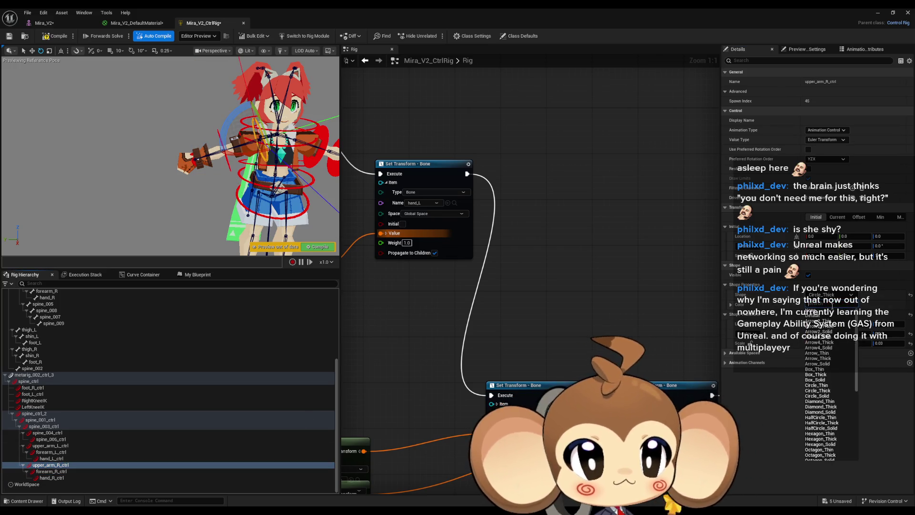
click(825, 396)
click(51, 477)
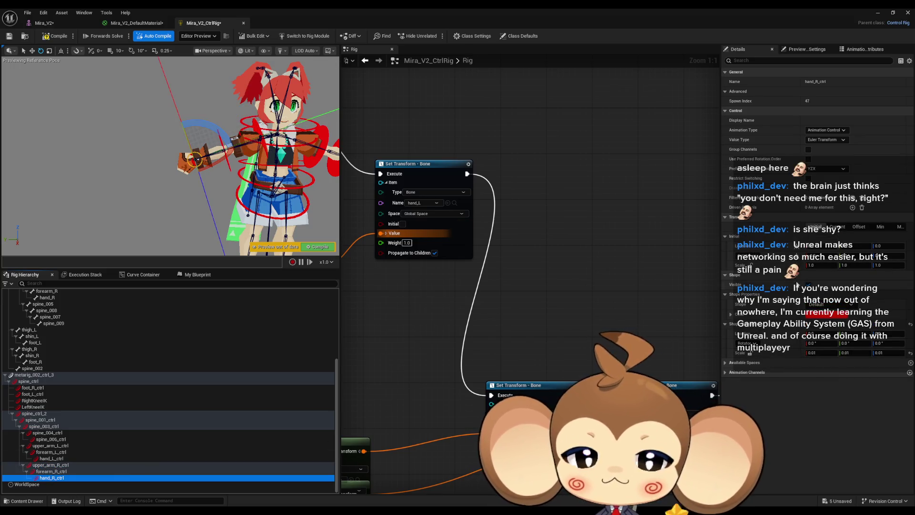
Offset hand_R_ctrl's shape by -25 on Y
click(857, 334)
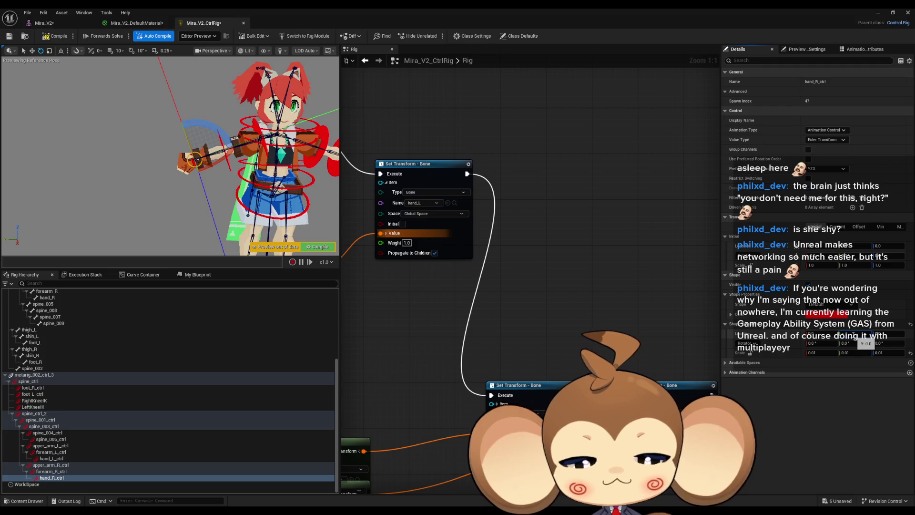
mouse_move(857, 334)
mouse_down()
mouse_move(838, 334)
mouse_move(857, 334)
mouse_up()
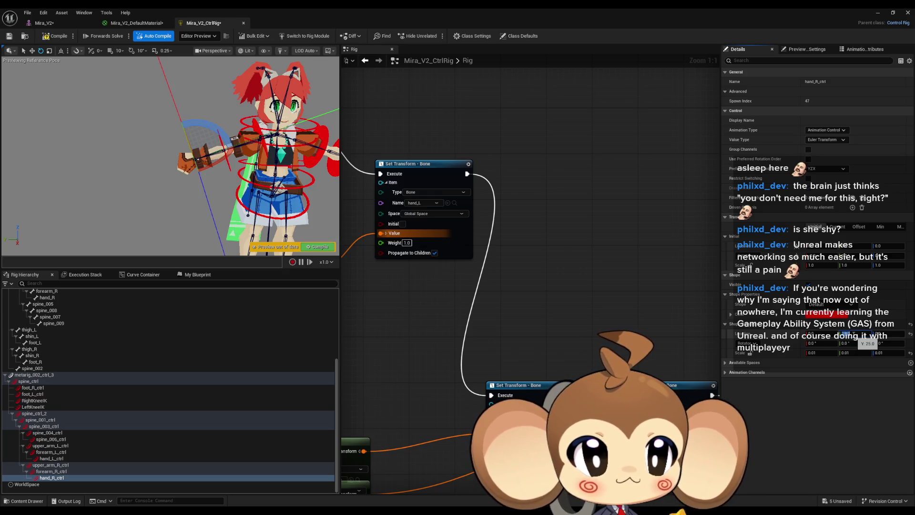
drag(857, 334, 858, 334)
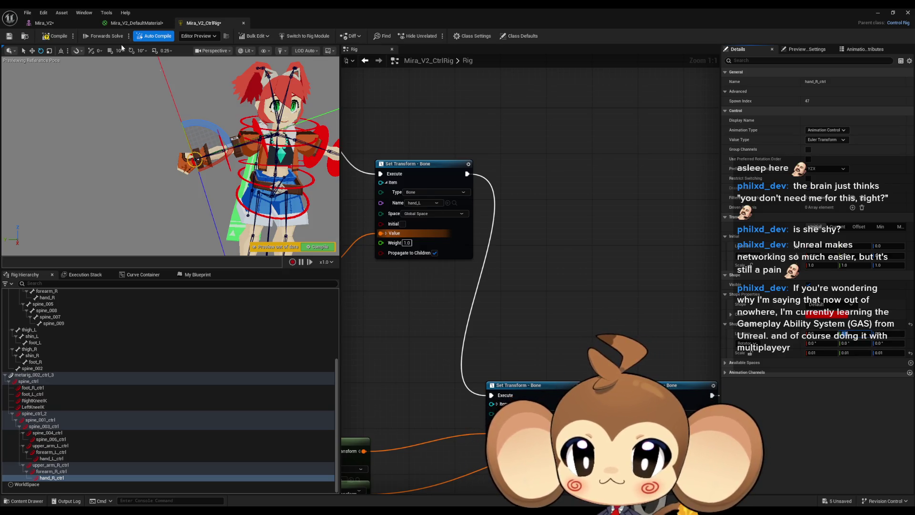
Trial-move the right hand control in world space with the Translate tool, then undo
click(32, 50)
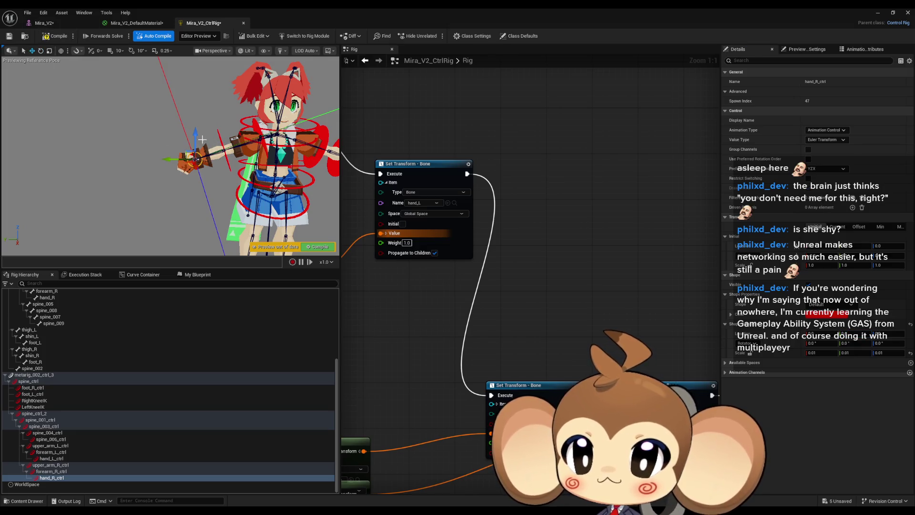
click(60, 50)
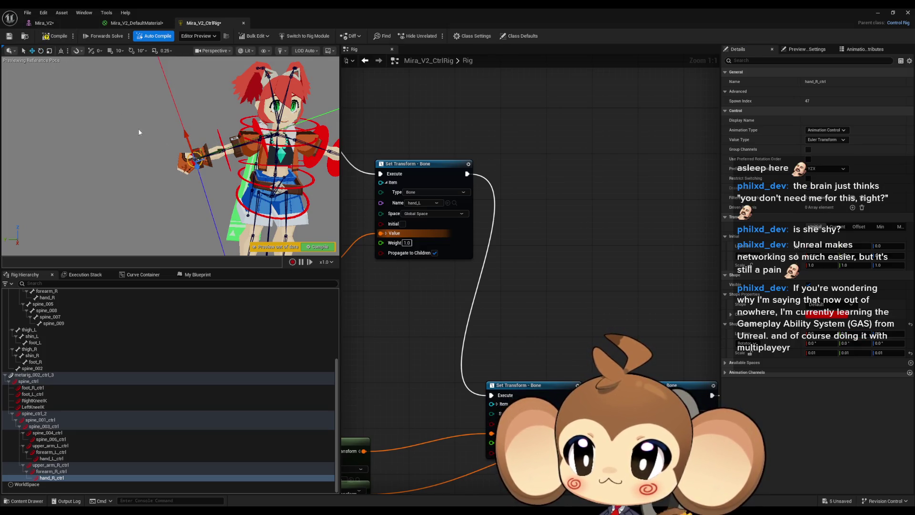
drag(221, 151, 201, 157)
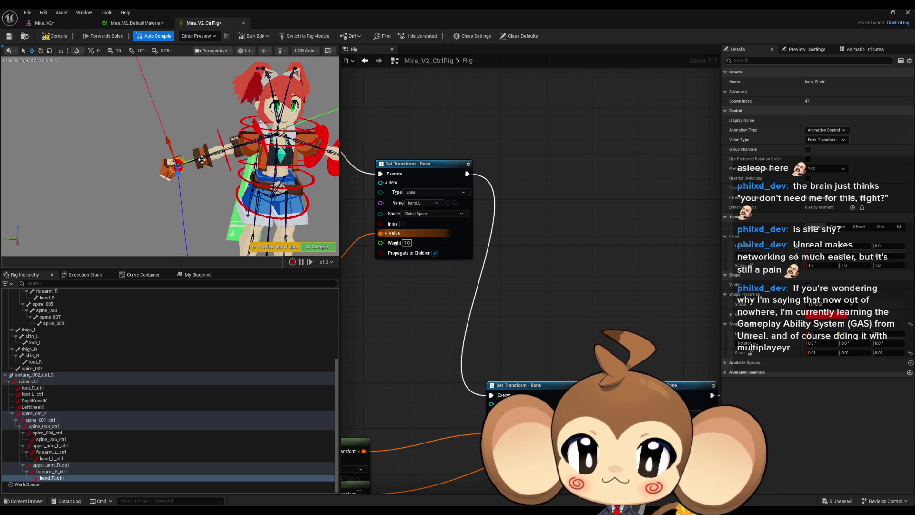
key(ctrl+z)
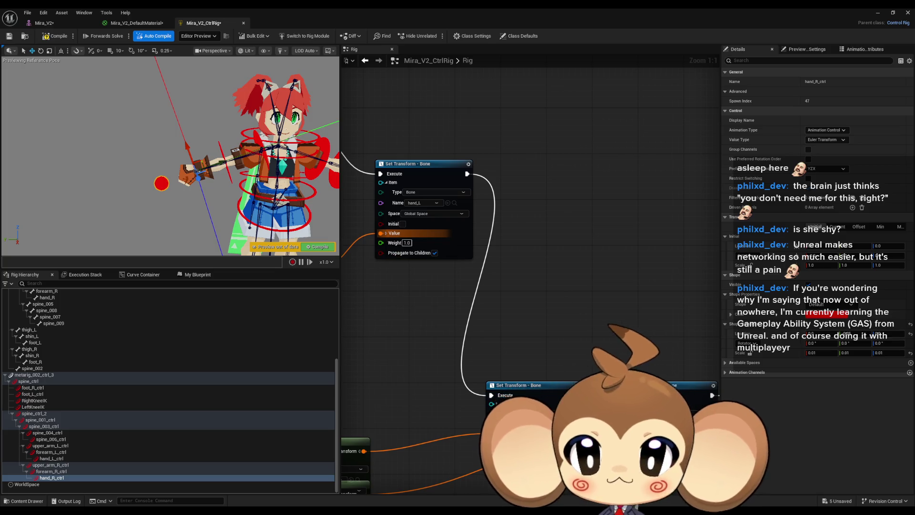
scroll(214, 157, down, 5)
mouse_move(275, 180)
mouse_down()
mouse_move(257, 181)
mouse_move(276, 178)
mouse_up()
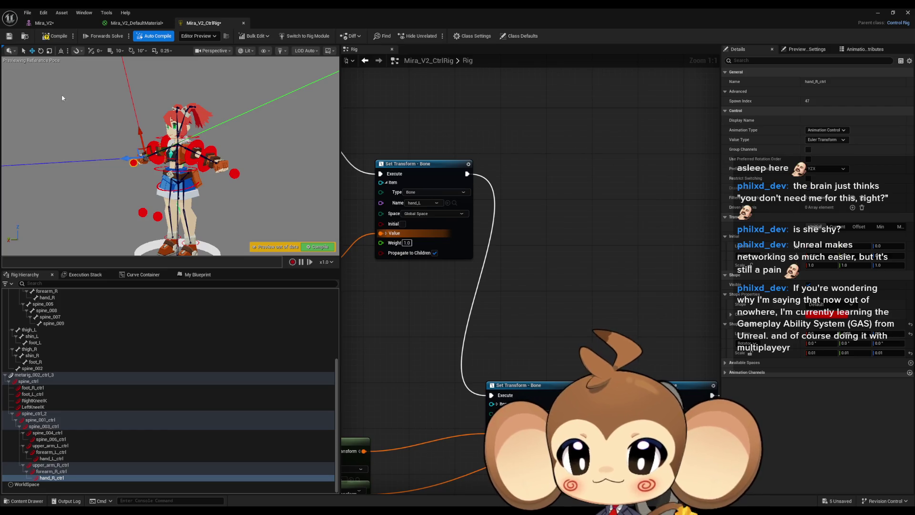
mouse_move(277, 182)
mouse_down()
mouse_move(278, 173)
mouse_move(315, 173)
mouse_up()
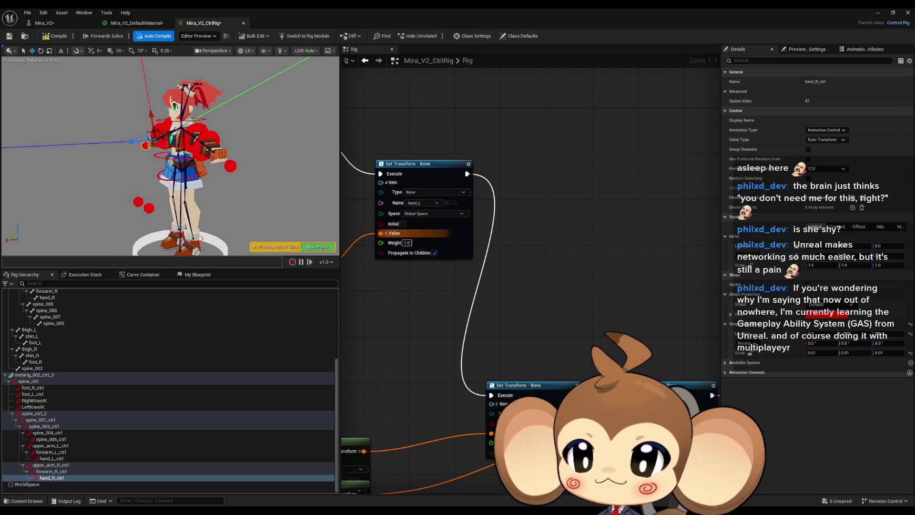
click(29, 381)
drag(205, 181, 205, 199)
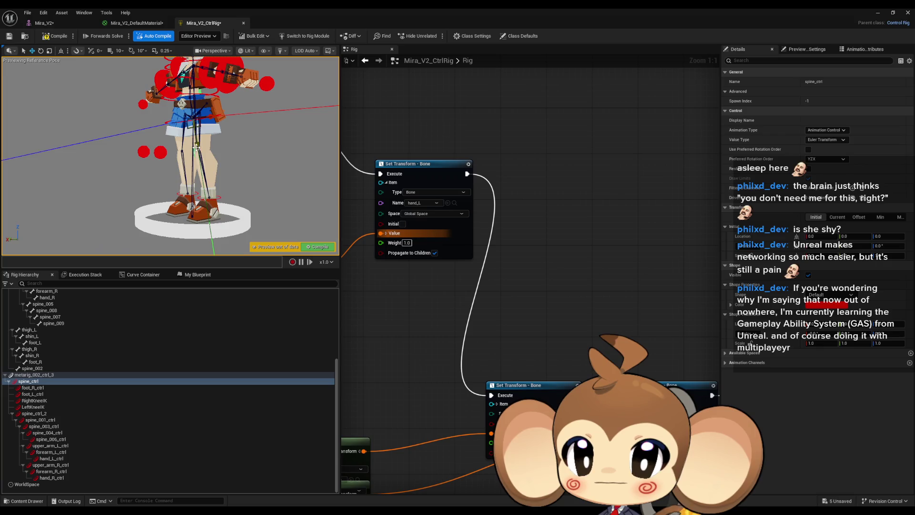
click(60, 51)
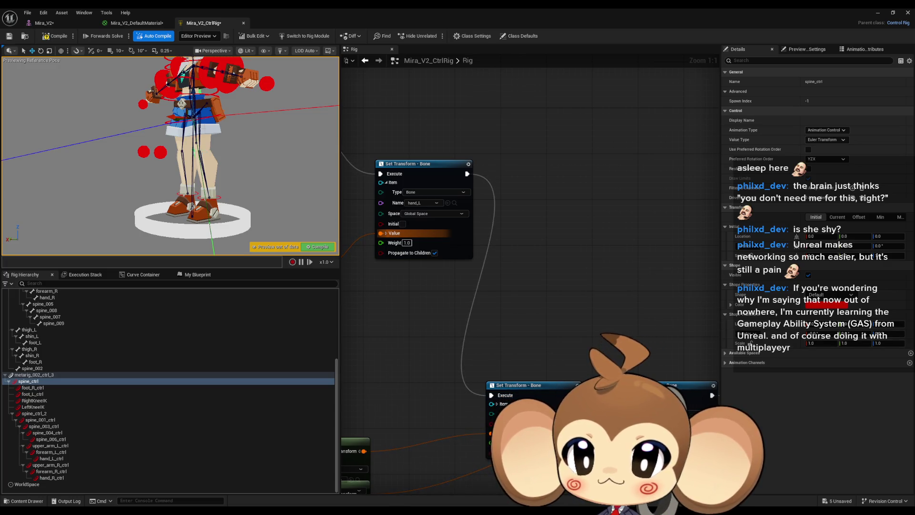
scroll(206, 122, up, 2)
mouse_move(204, 93)
mouse_down()
mouse_move(202, 114)
mouse_move(194, 72)
mouse_move(205, 125)
mouse_up()
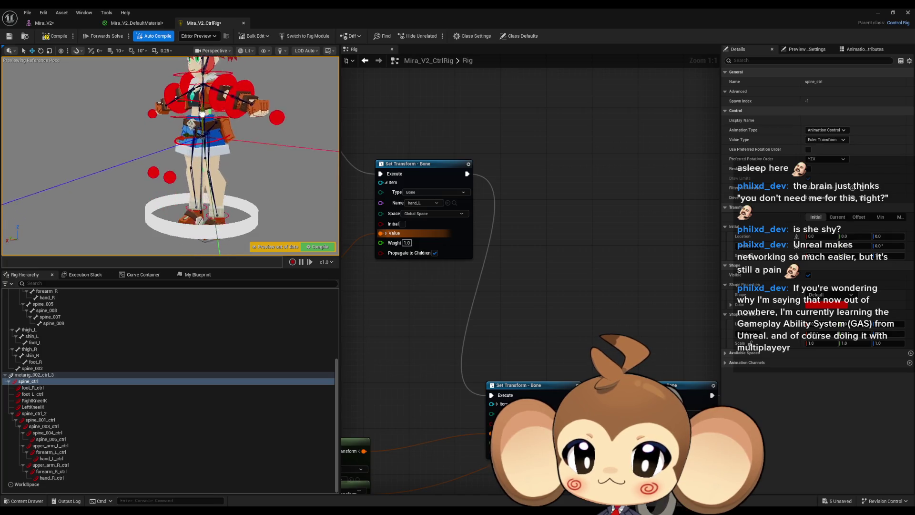
key(ctrl+z)
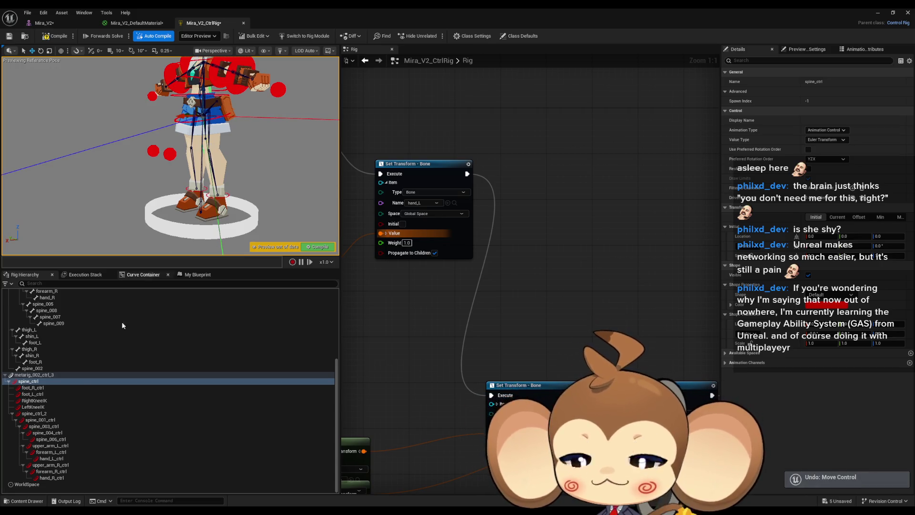
Parent foot_R_ctrl and foot_L_ctrl under metarig_002_ctrl_3
click(33, 388)
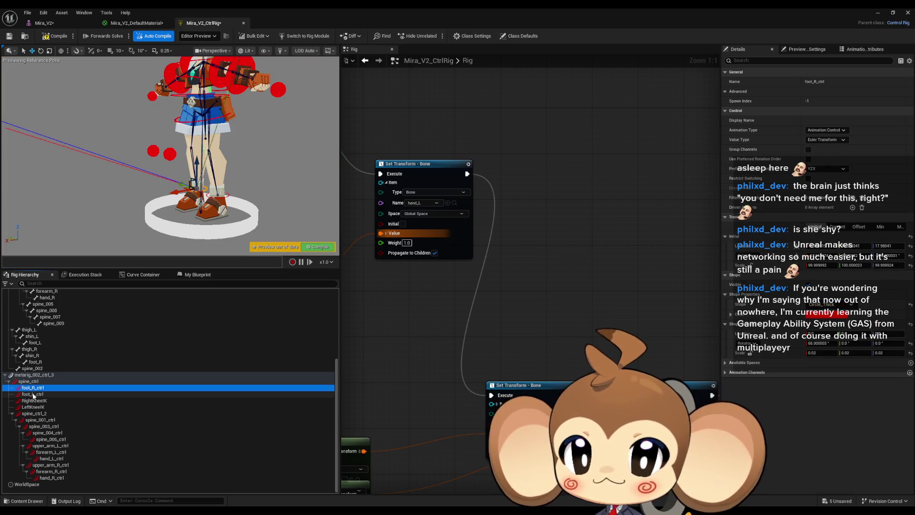
ctrl+click(33, 394)
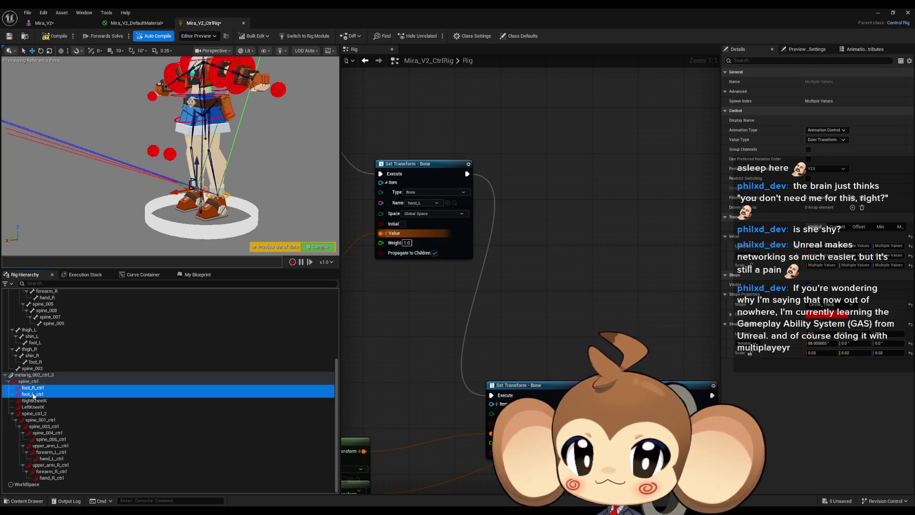
drag(32, 391, 29, 377)
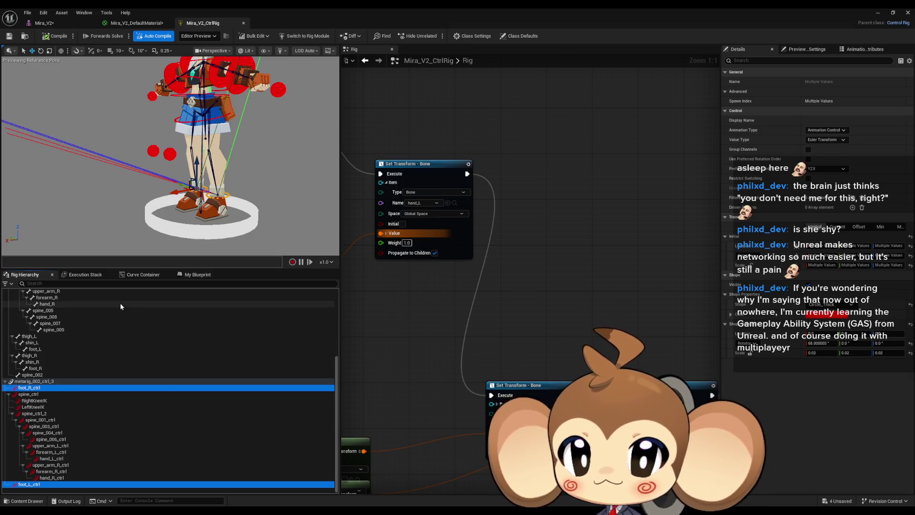
Move spine_ctrl to check the feet stay in place
click(36, 381)
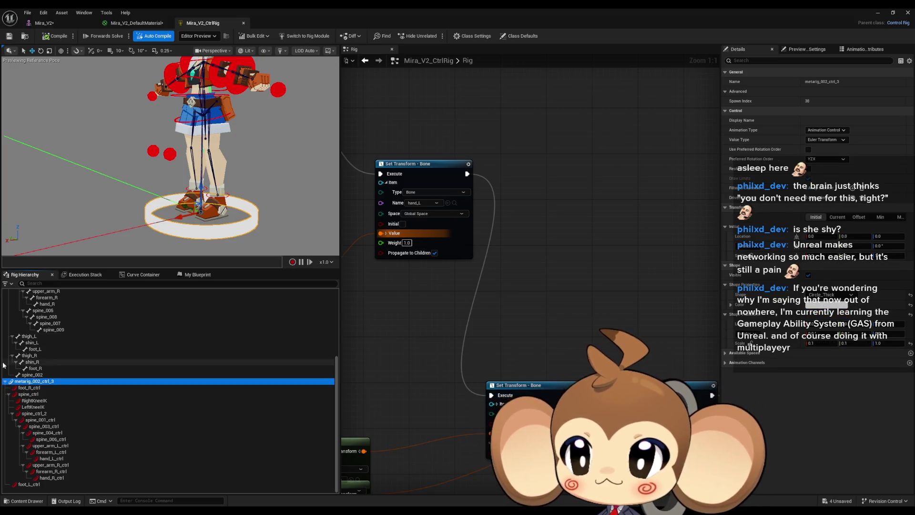
click(30, 394)
mouse_move(203, 95)
mouse_down()
mouse_move(197, 141)
mouse_move(216, 129)
mouse_move(247, 170)
mouse_move(177, 171)
mouse_up()
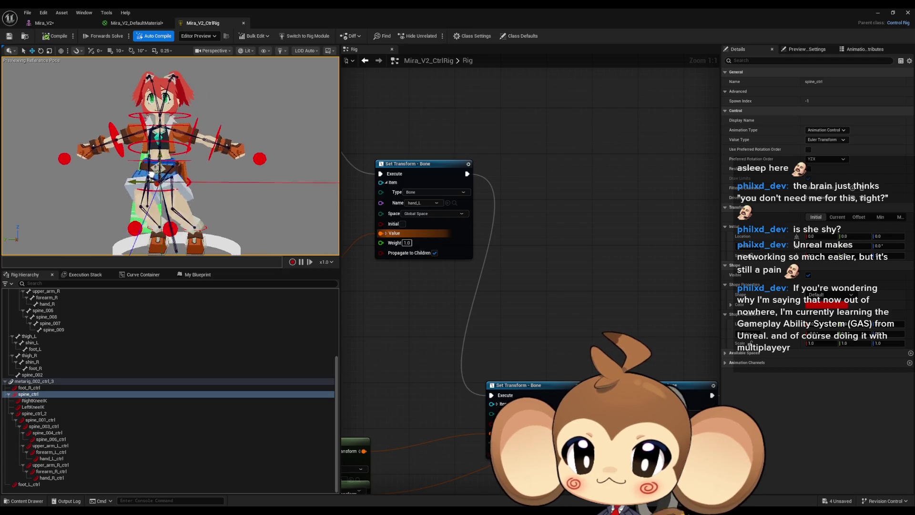
Try the left arm and chest controls, then rotate the right upper arm upward
mouse_move(200, 151)
mouse_down()
mouse_move(143, 162)
mouse_move(181, 167)
mouse_move(147, 149)
mouse_move(175, 154)
mouse_move(189, 128)
mouse_up()
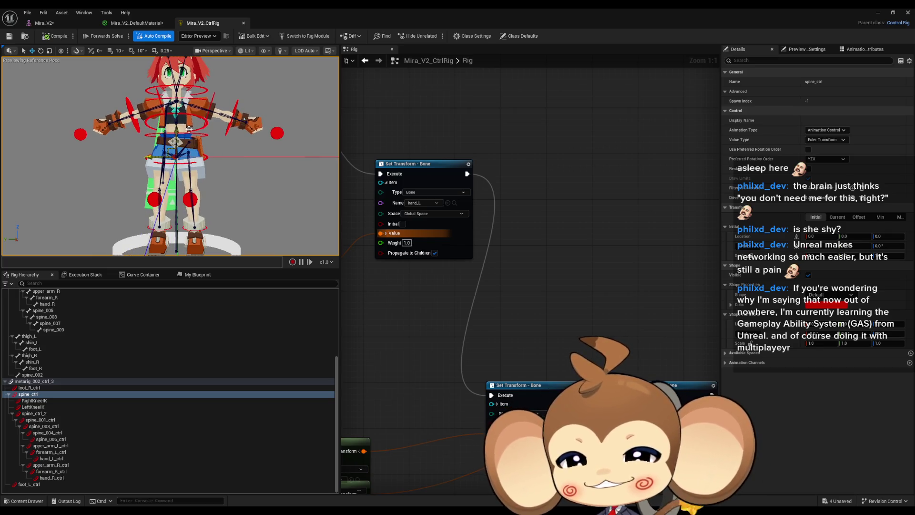
click(208, 110)
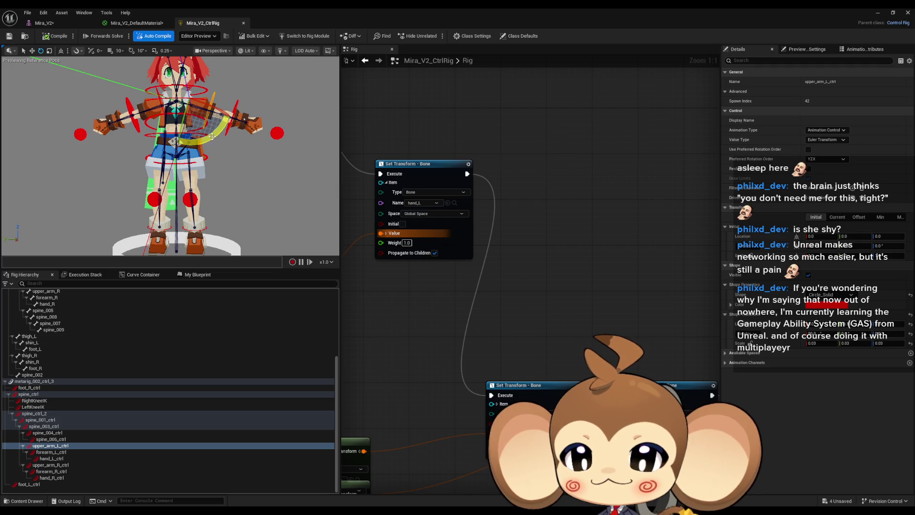
click(160, 102)
click(157, 95)
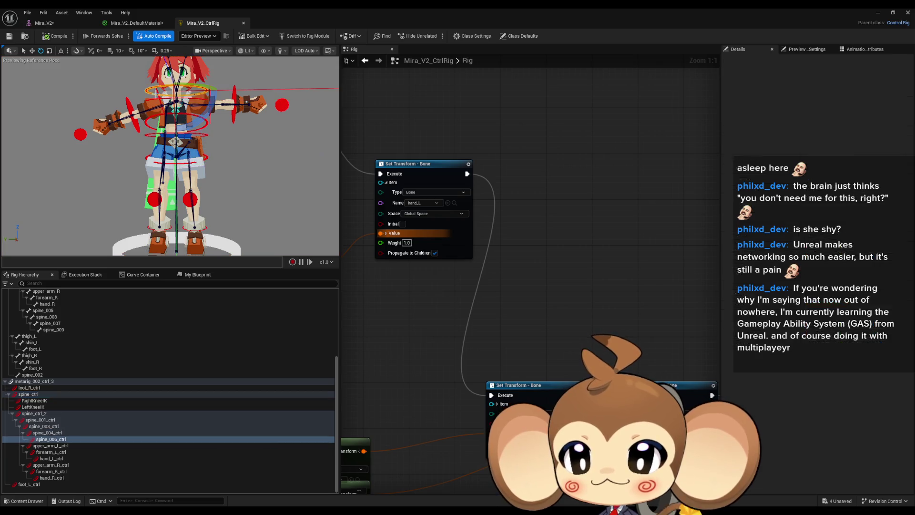
click(162, 106)
drag(191, 130, 213, 105)
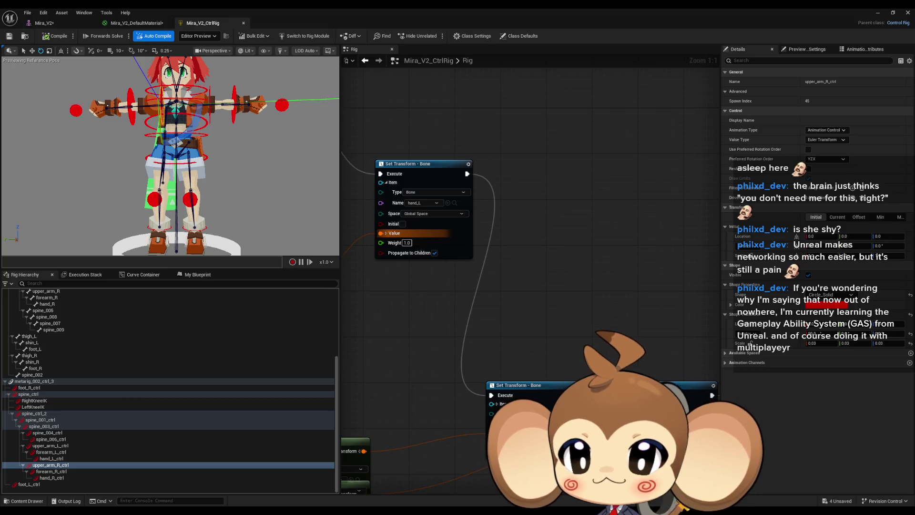
Select spine_ctrl and shift the upper body to the left
scroll(170, 156, down, 5)
drag(170, 156, 162, 154)
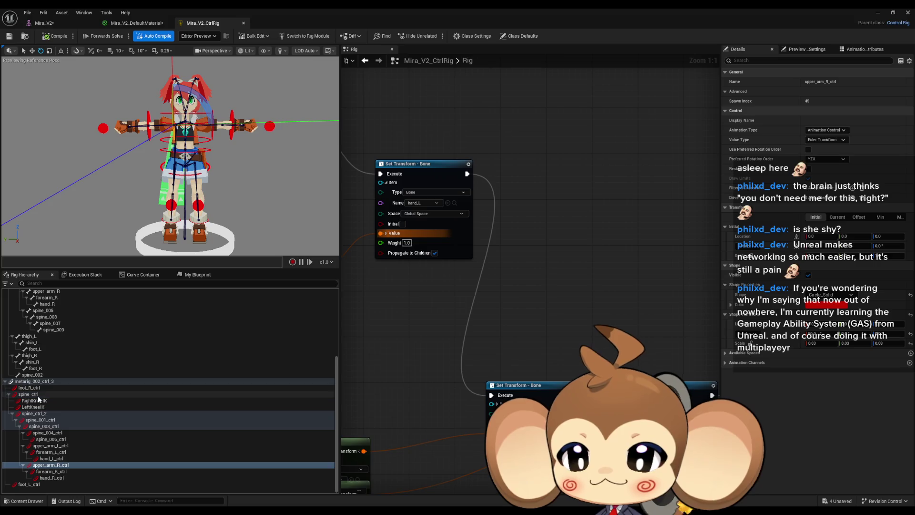
click(36, 381)
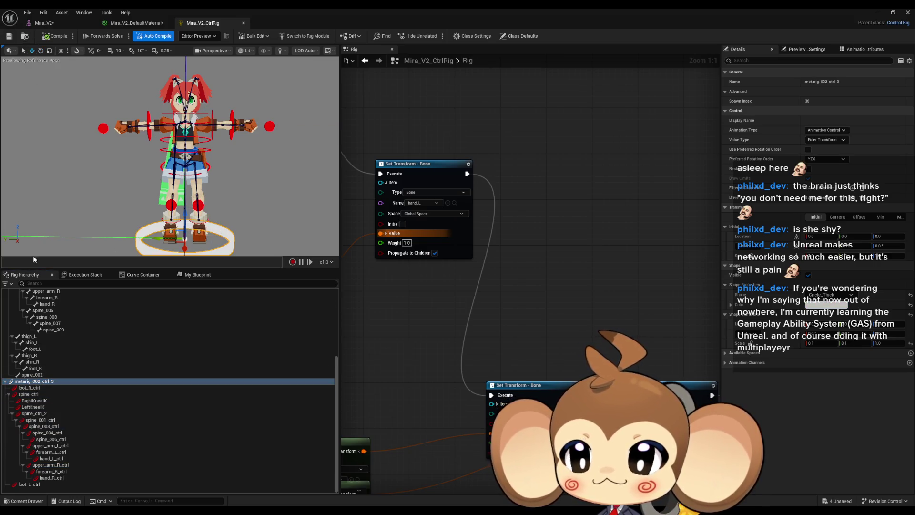
click(37, 393)
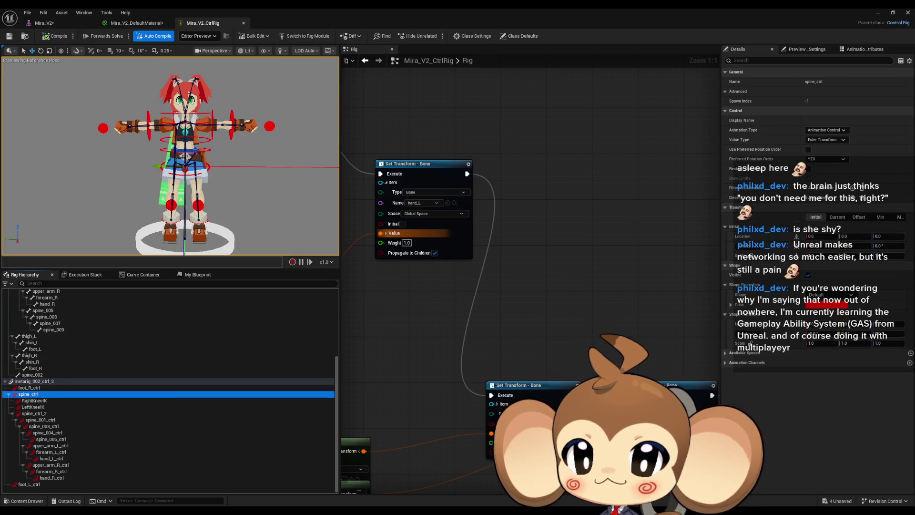
mouse_move(159, 168)
mouse_down()
mouse_move(177, 161)
mouse_move(199, 168)
mouse_move(175, 157)
mouse_up()
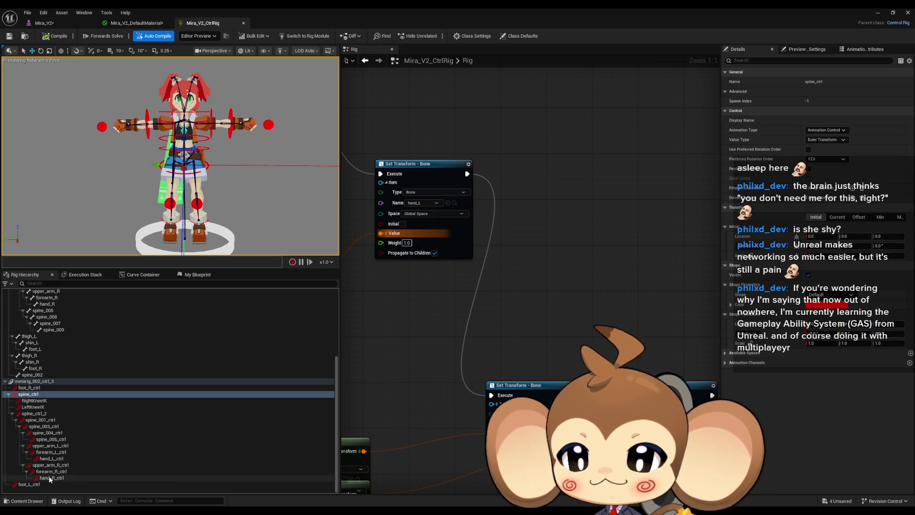
Select RightKneeIK and LeftKneeIK together and move them out along X in front of the legs
click(168, 204)
click(196, 204)
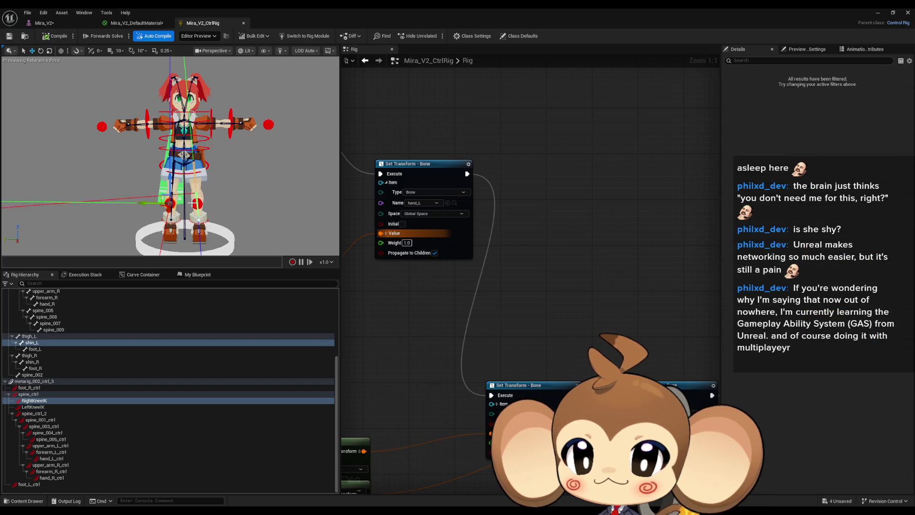
click(192, 204)
click(29, 484)
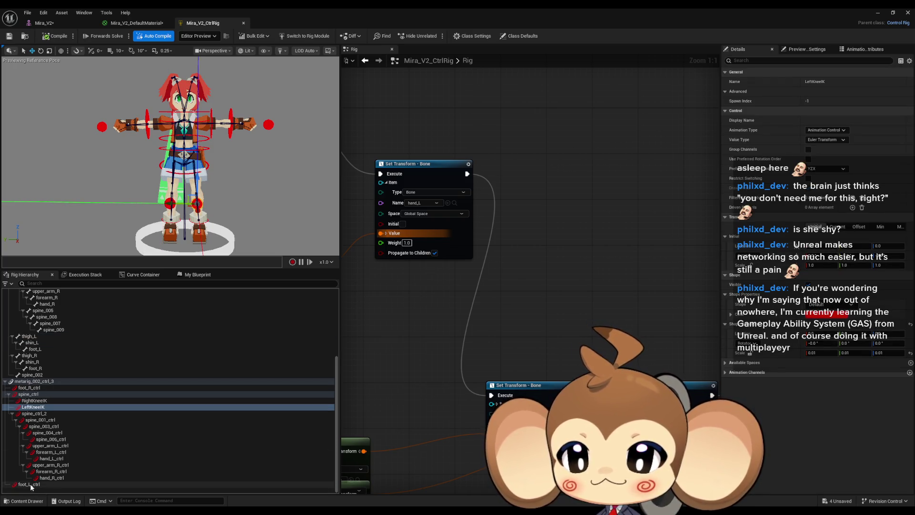
click(39, 406)
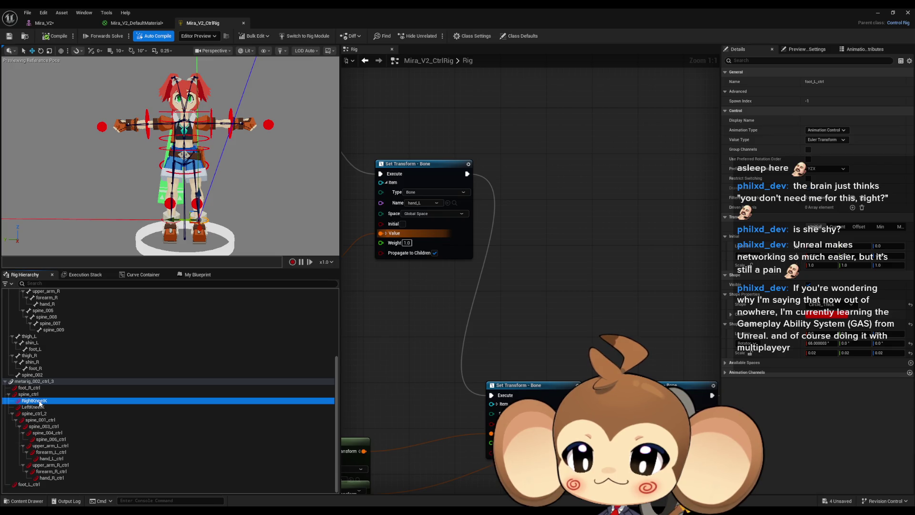
ctrl+click(35, 400)
mouse_move(141, 202)
mouse_down()
mouse_move(119, 202)
mouse_move(186, 204)
mouse_move(95, 203)
mouse_move(196, 204)
mouse_move(53, 204)
mouse_move(246, 213)
mouse_up()
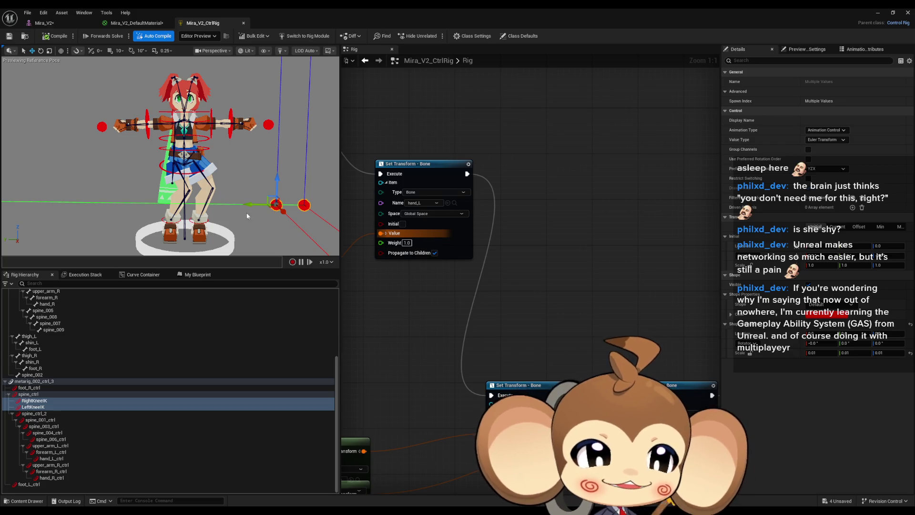
Zoom out and pan across the rig graph to view all its nodes
mouse_move(96, 143)
mouse_down()
mouse_move(210, 143)
mouse_move(260, 190)
mouse_up()
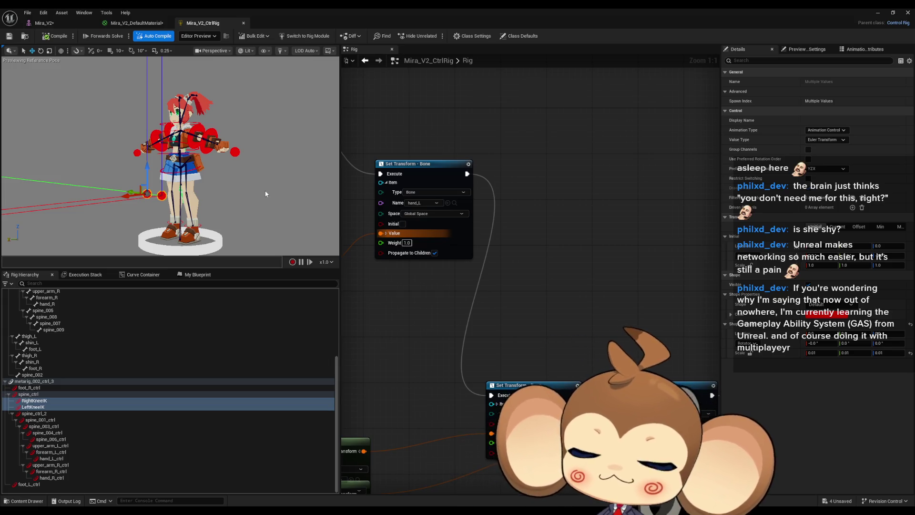
scroll(425, 288, down, 7)
drag(386, 210, 574, 181)
mouse_move(509, 224)
mouse_down()
mouse_move(377, 212)
mouse_move(467, 237)
mouse_up()
drag(573, 268, 312, 261)
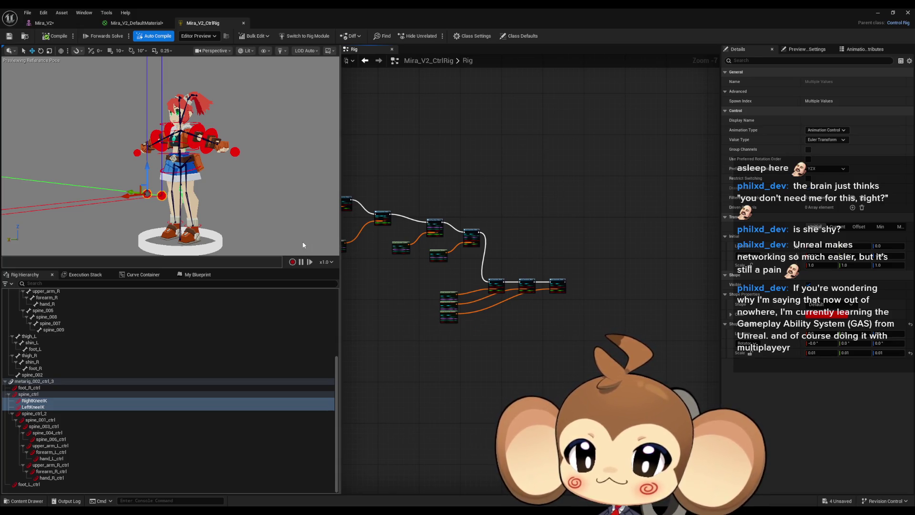
Set foot_L_ctrl's shape scale to 0.05 on X, Y and Z
drag(242, 216, 242, 181)
mouse_move(156, 211)
mouse_down()
mouse_move(157, 191)
mouse_move(156, 211)
mouse_up()
click(157, 210)
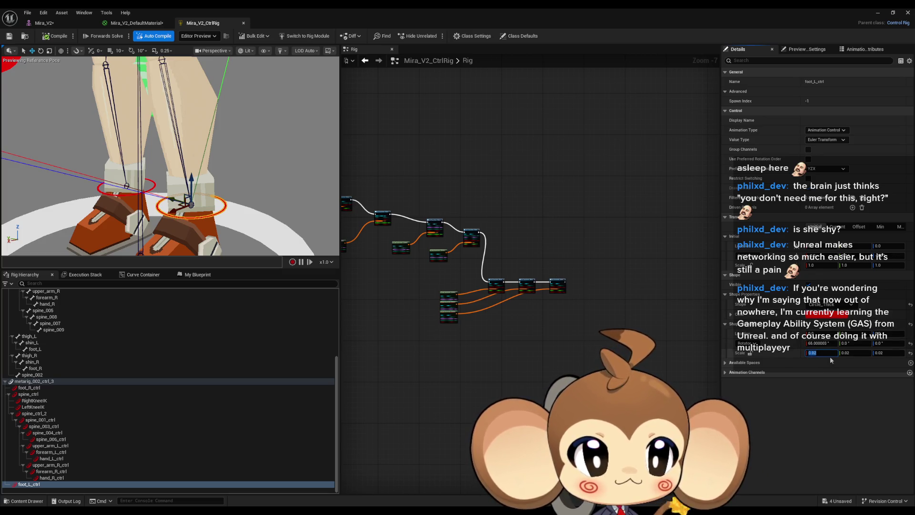
key(BackSpace)
text(5)
key(Return)
click(846, 352)
text(0.05)
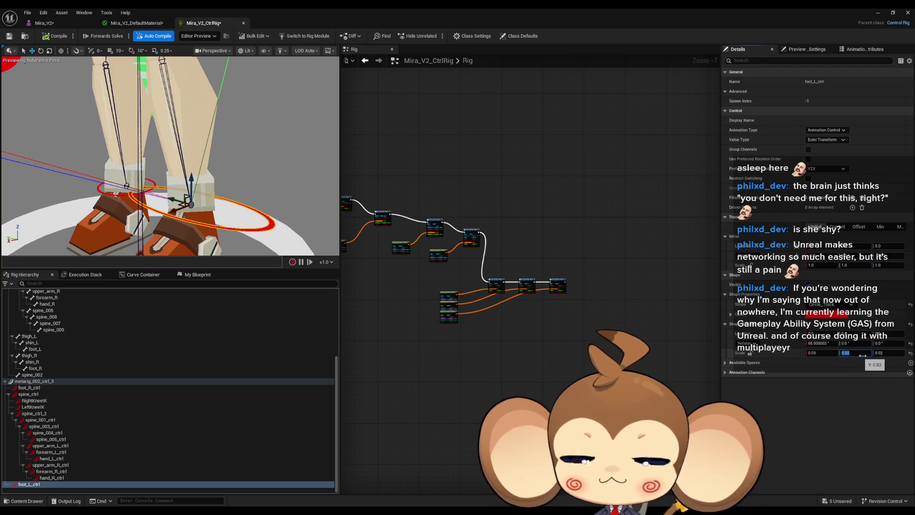
click(882, 353)
text(0.05)
key(Return)
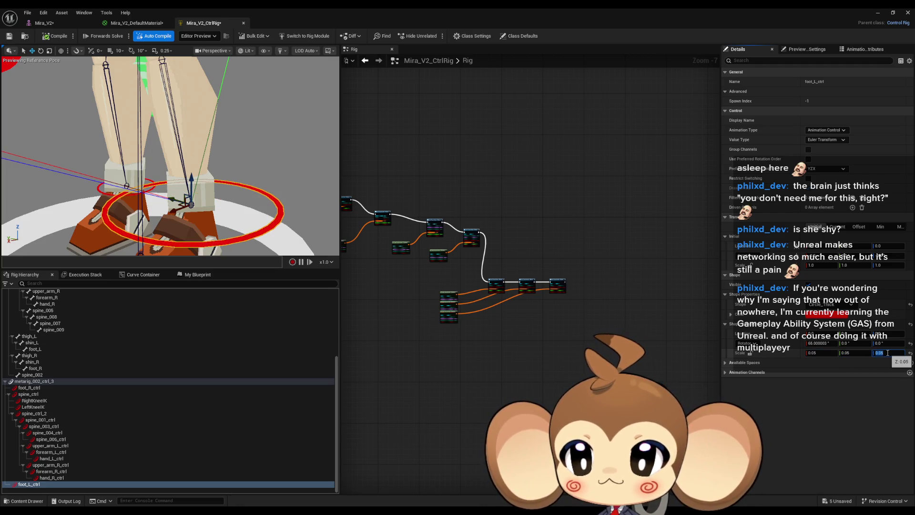
Apply the same 0.05 scale to foot_R_ctrl
click(98, 188)
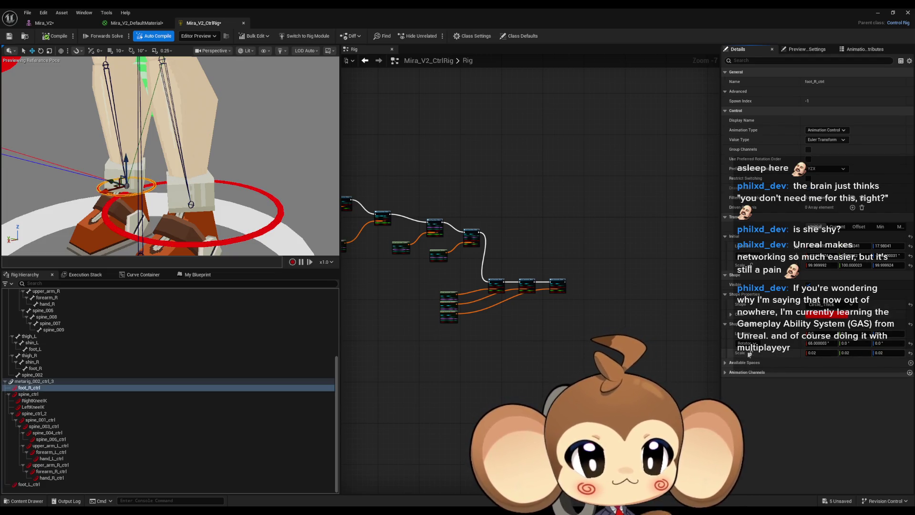
key(Return)
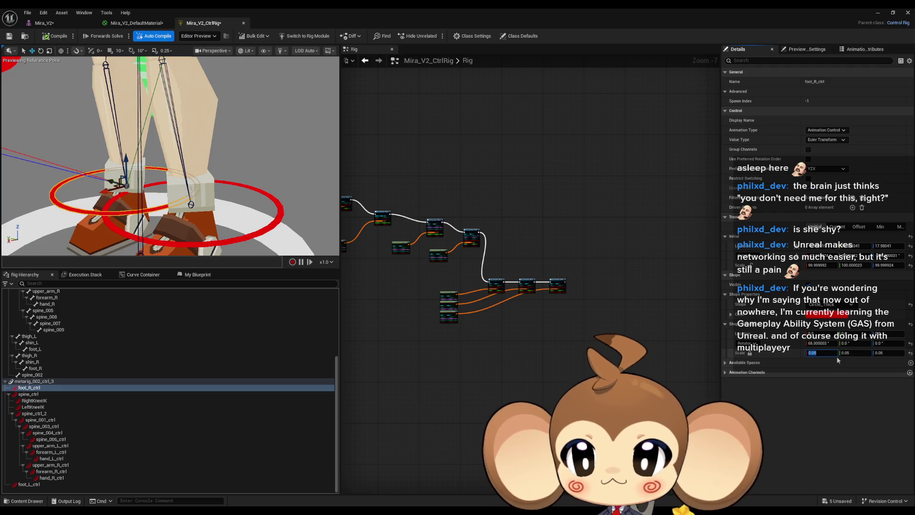
scroll(170, 156, down, 10)
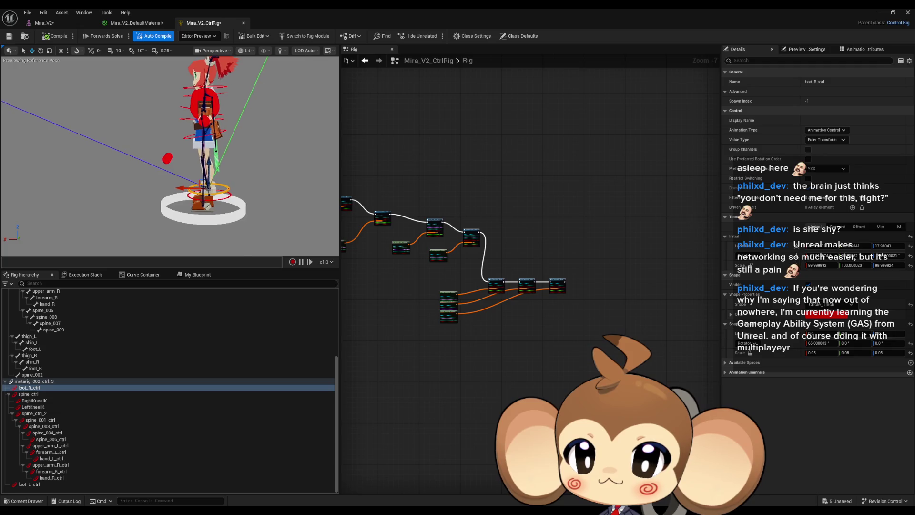
mouse_move(170, 156)
mouse_down()
mouse_move(128, 156)
mouse_move(110, 172)
mouse_move(92, 158)
mouse_move(144, 154)
mouse_up()
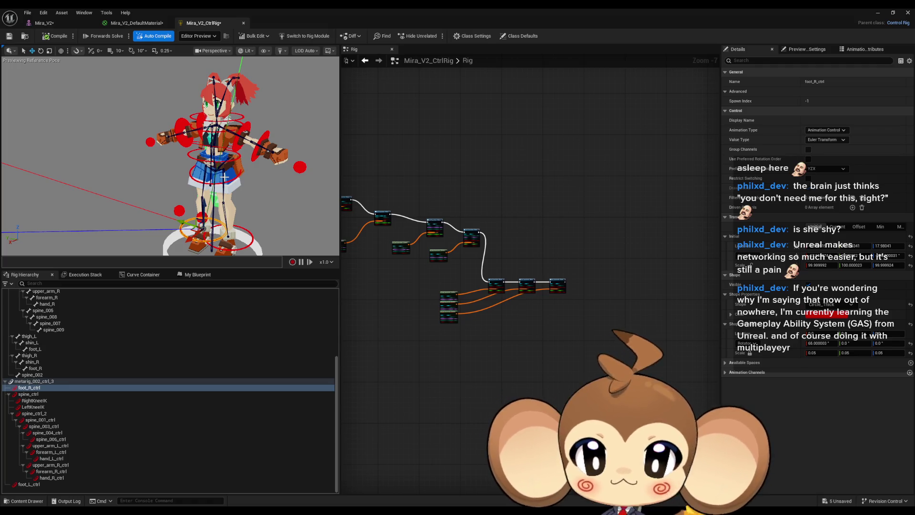
mouse_move(167, 157)
mouse_down()
mouse_move(182, 157)
mouse_move(182, 173)
mouse_up()
drag(117, 140, 119, 157)
Test-rotate and raise the left foot control, undo the rotation, then return to the level editor
click(106, 173)
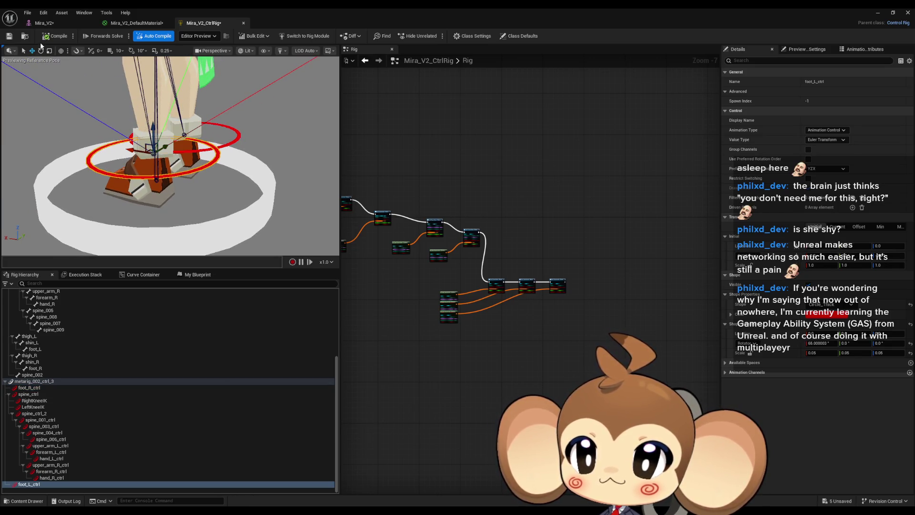
drag(162, 158, 161, 148)
mouse_move(215, 117)
mouse_down()
mouse_move(201, 133)
mouse_move(171, 138)
mouse_move(181, 80)
mouse_up()
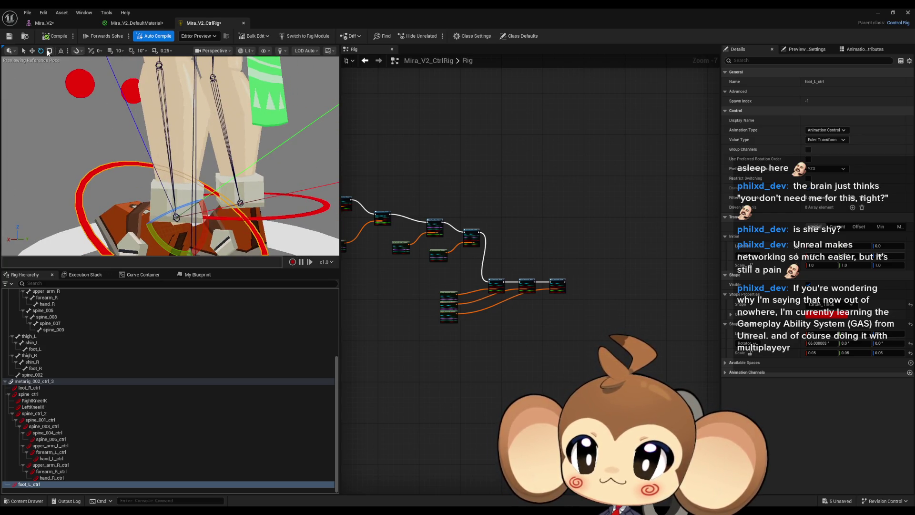
key(ctrl+z)
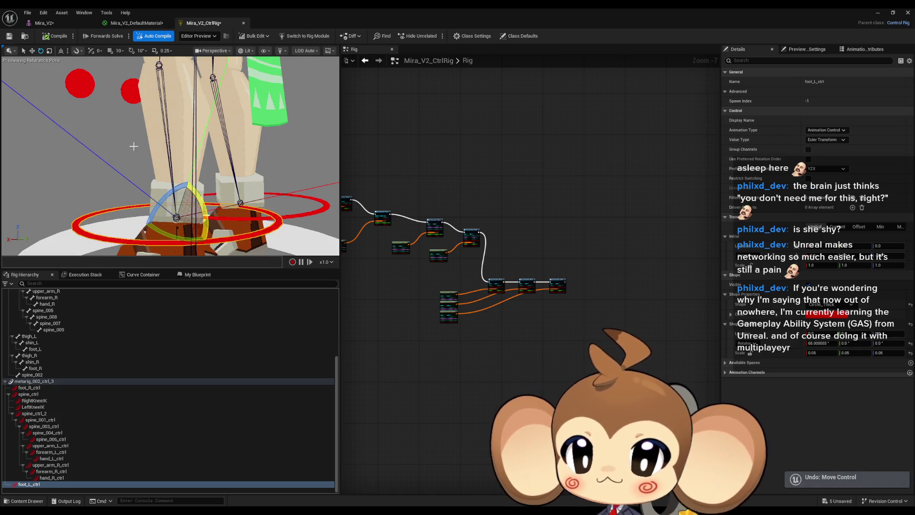
key(w)
key(f)
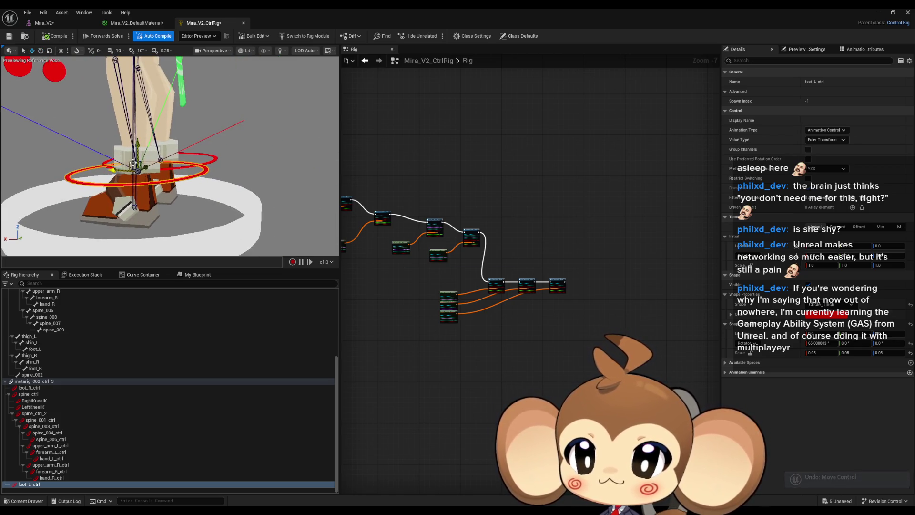
mouse_move(129, 163)
mouse_down()
mouse_move(117, 174)
mouse_move(109, 162)
mouse_move(93, 54)
mouse_up()
key(f)
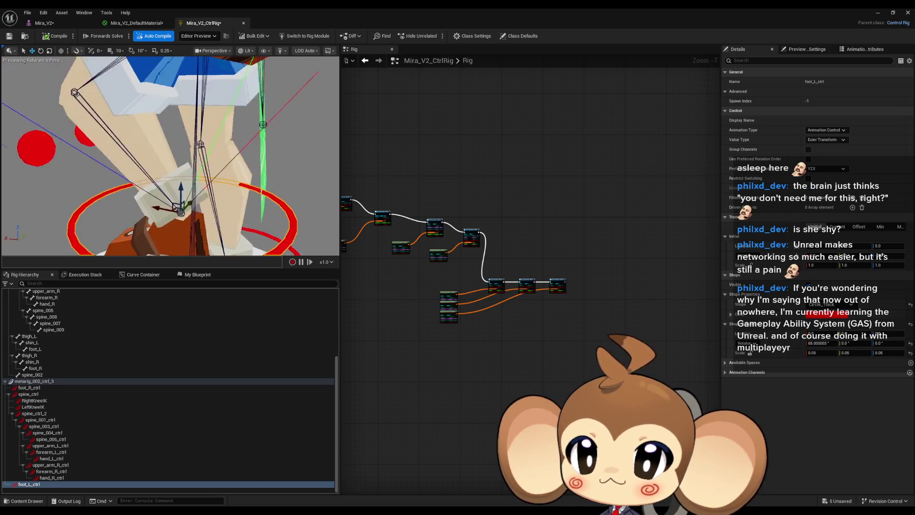
drag(222, 219, 174, 154)
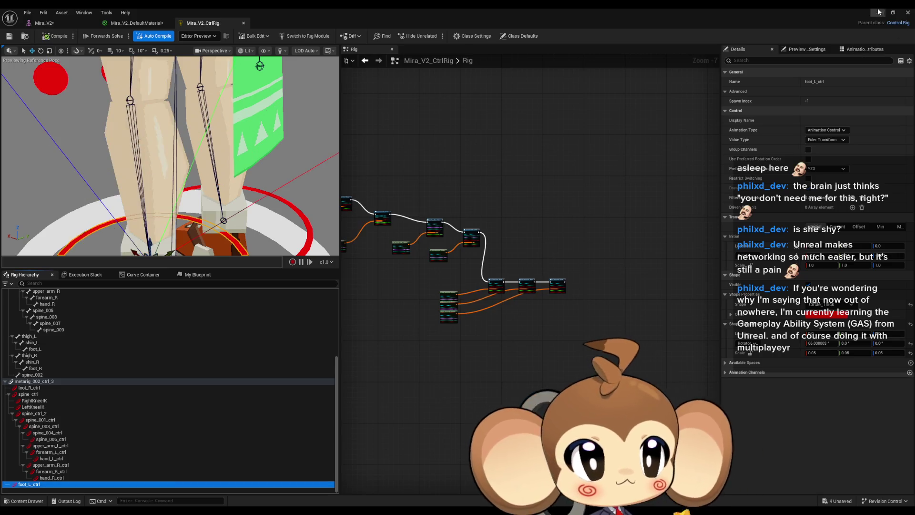
key(alt+Tab)
right_click(608, 400)
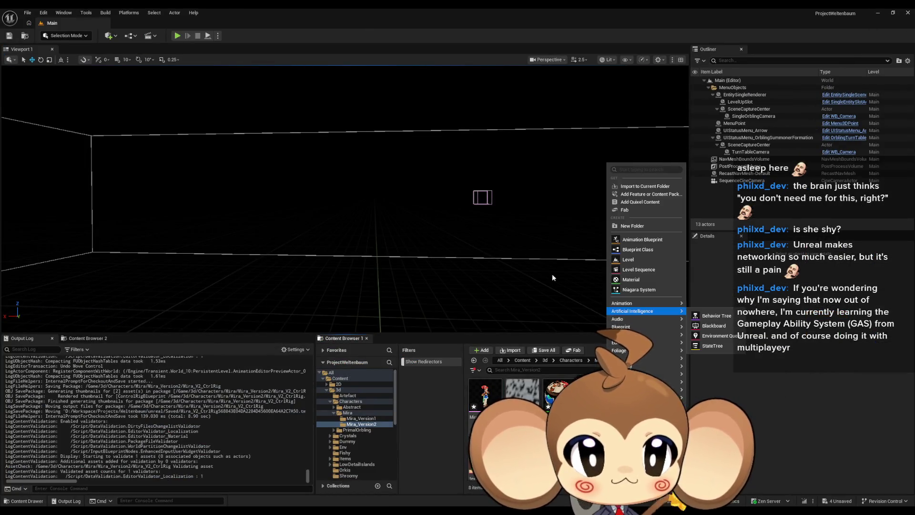
Create a new Basic level and save all levels and assets
click(28, 13)
mouse_move(49, 55)
click(64, 40)
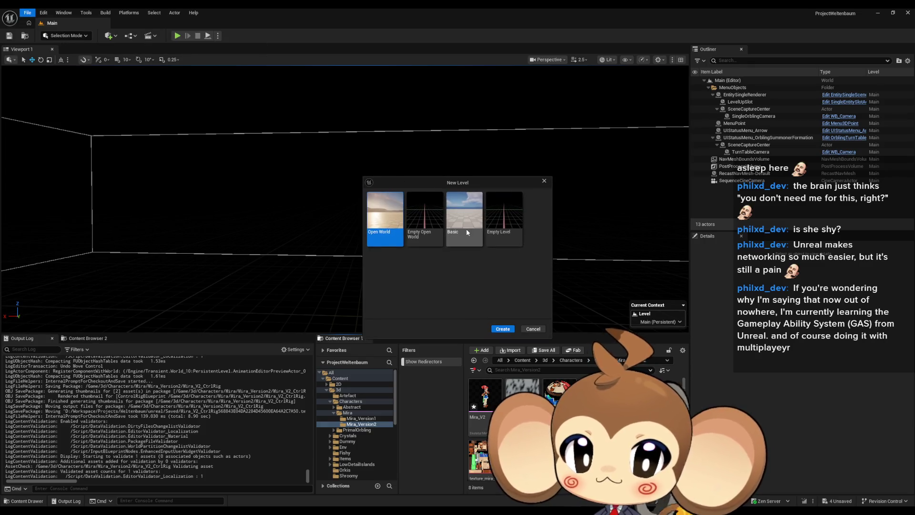
click(499, 330)
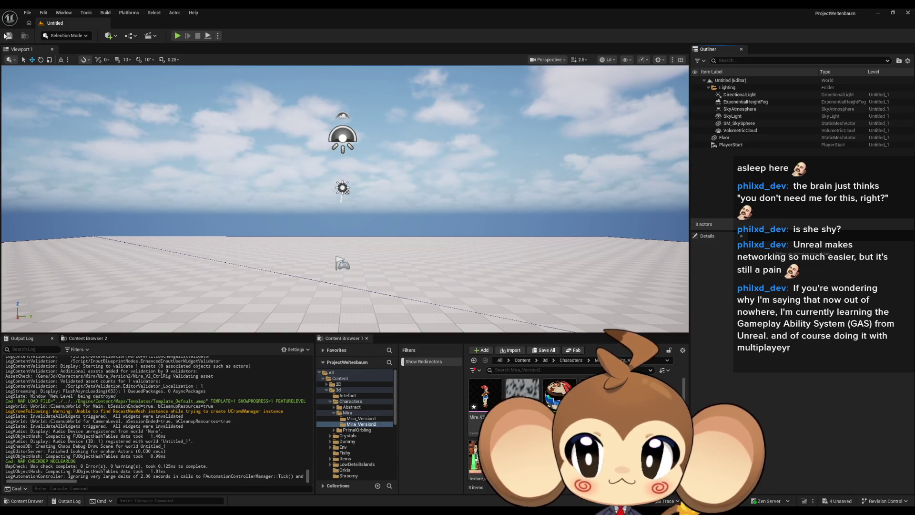
click(26, 11)
click(46, 106)
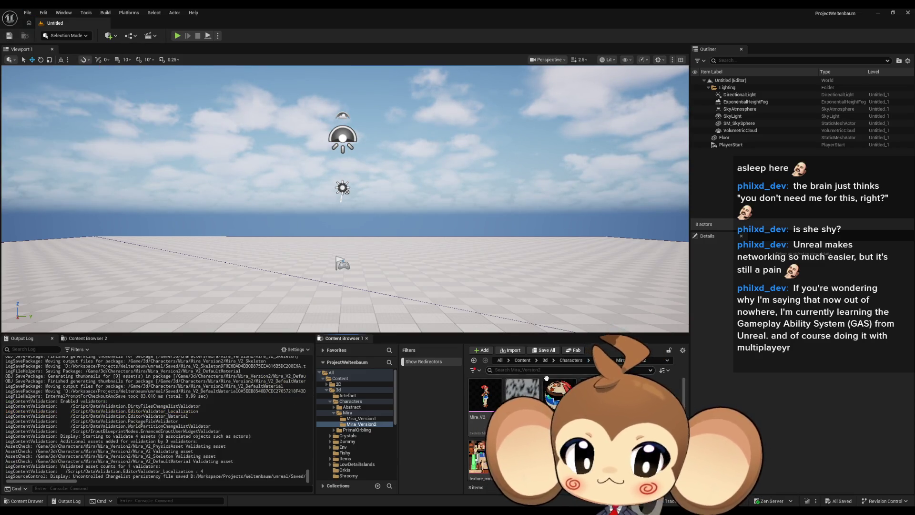
Place Mira_V2_CtrlRig into the level and minimize the Sequencer
drag(537, 361, 349, 284)
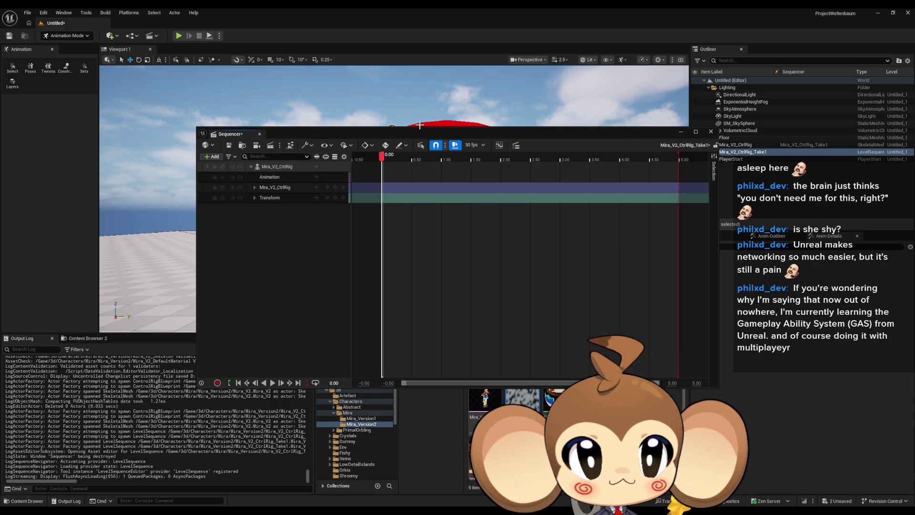
mouse_move(485, 403)
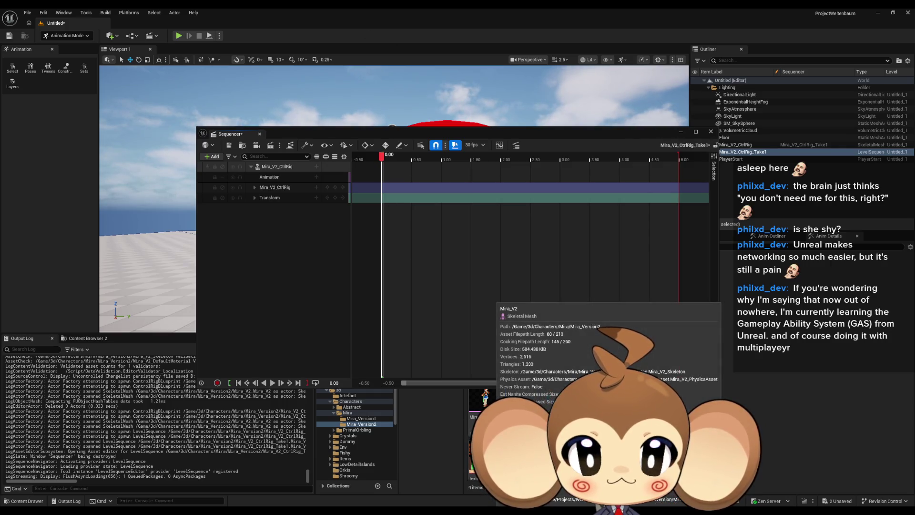
click(681, 132)
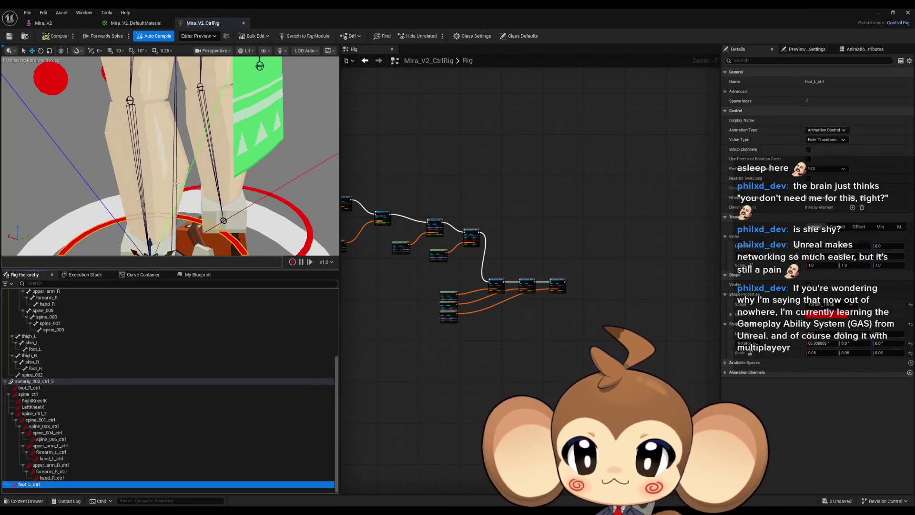
Give the spine control a yellow shape colour
scroll(176, 184, down, 10)
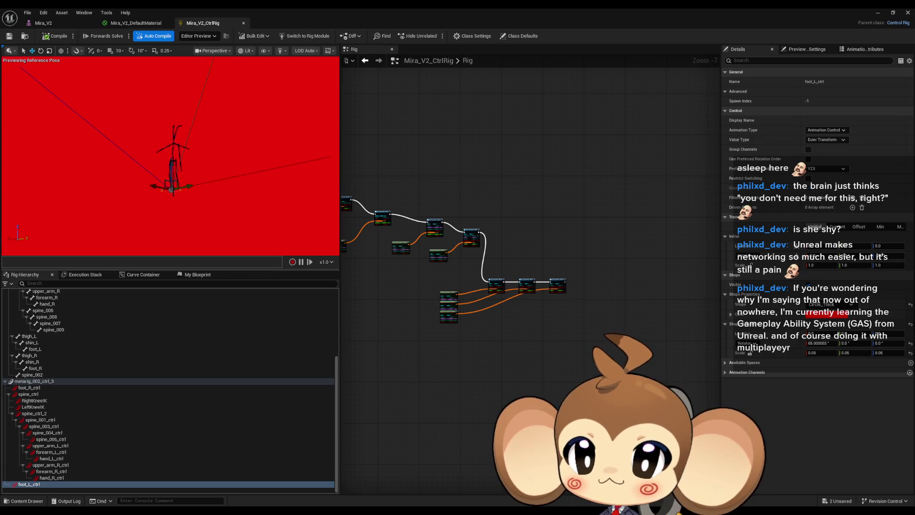
click(100, 199)
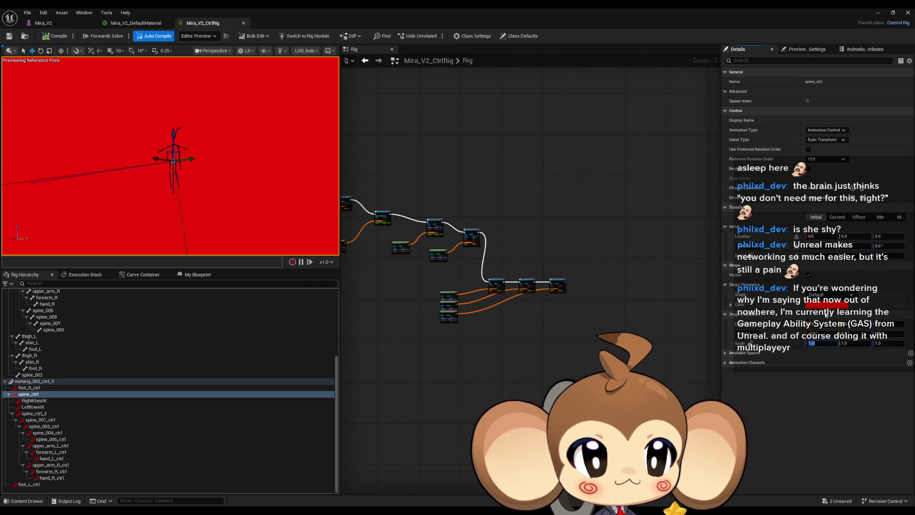
key(Return)
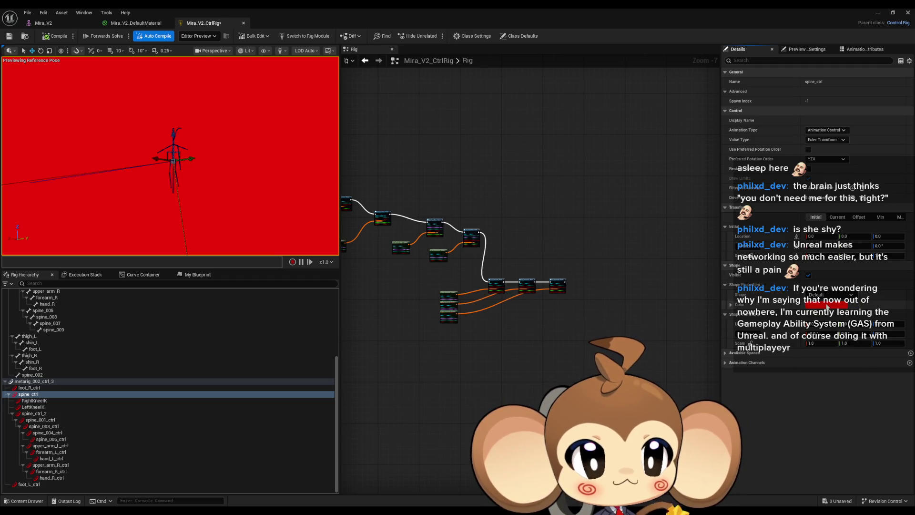
click(827, 305)
click(728, 380)
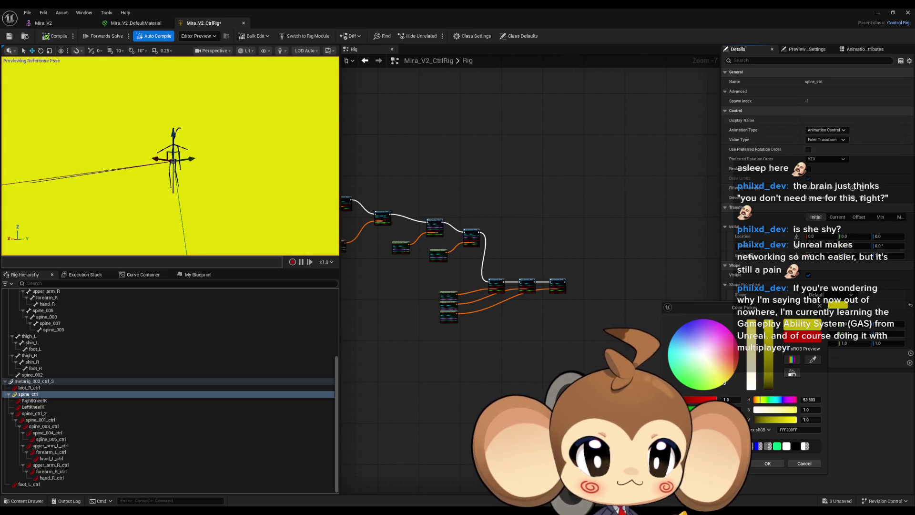
drag(724, 382, 725, 383)
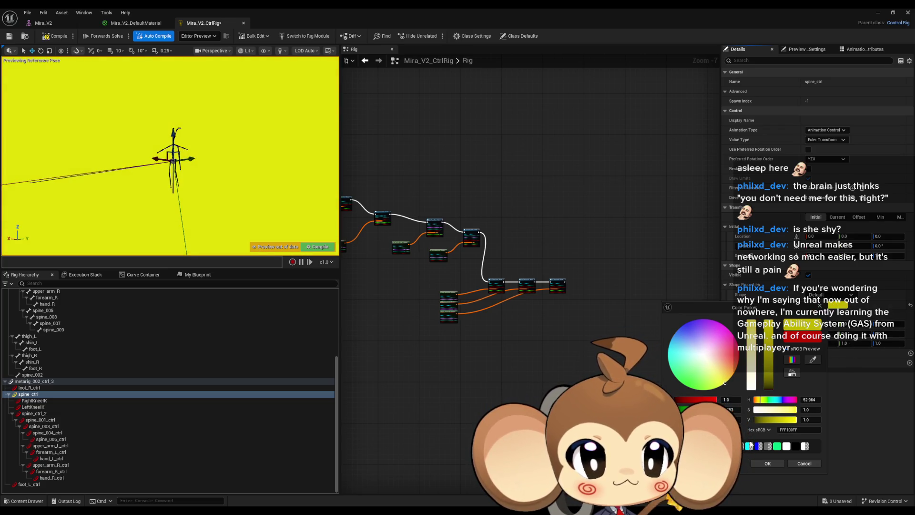
click(764, 461)
Change the spine control to a flat Circle_Thick shape with 0.1 scale
click(827, 294)
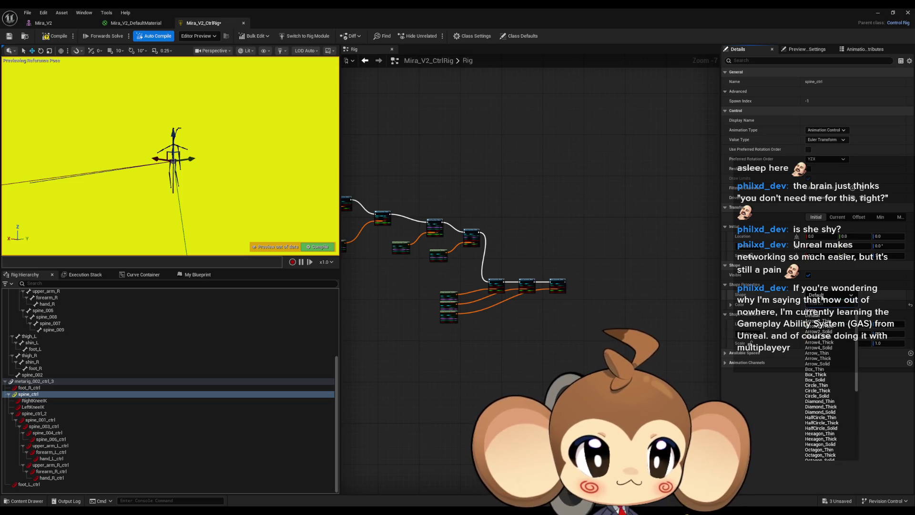
click(817, 390)
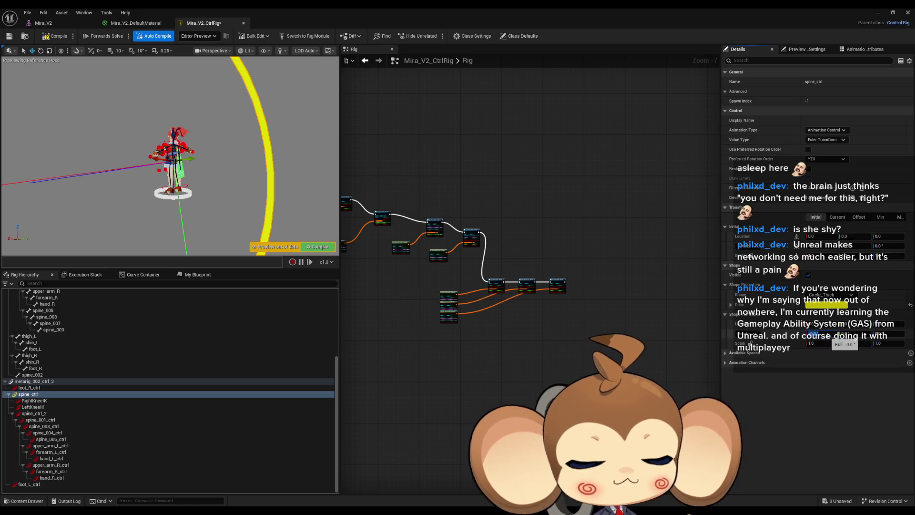
key(Return)
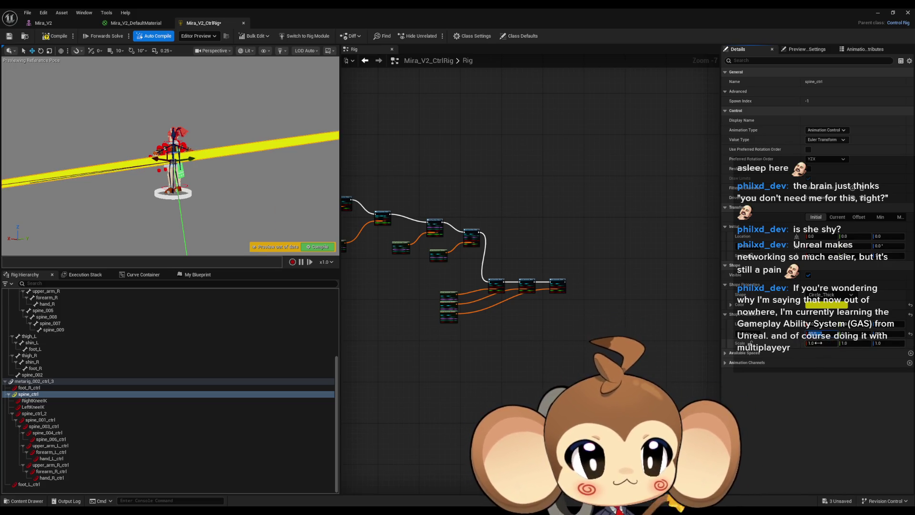
click(820, 343)
text(0.1)
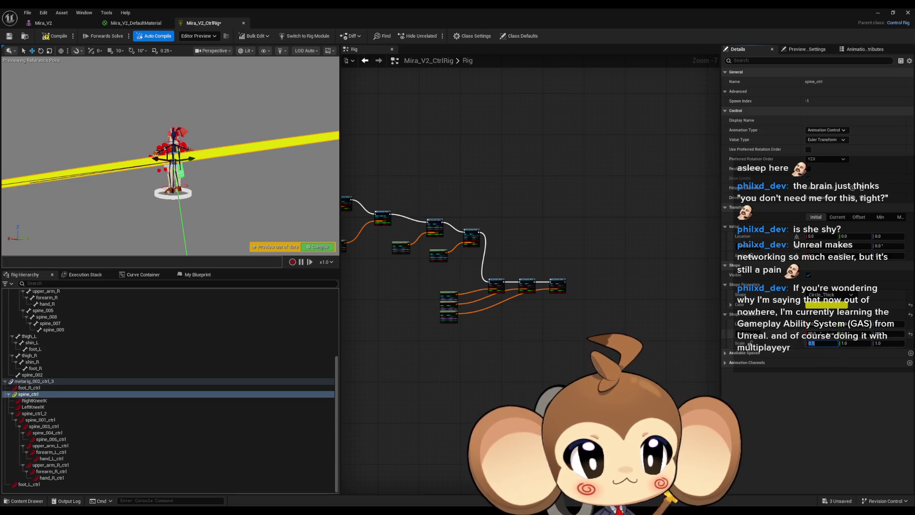
key(Tab)
text(0.1)
click(883, 344)
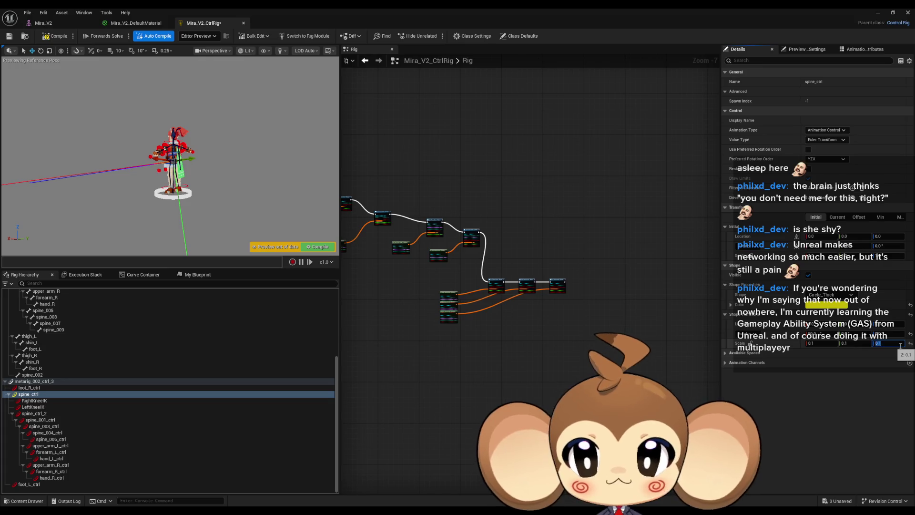
Test-rotate spine_ctrl_2 and spine_ctrl, then undo both to restore the upright pose
scroll(170, 155, up, 10)
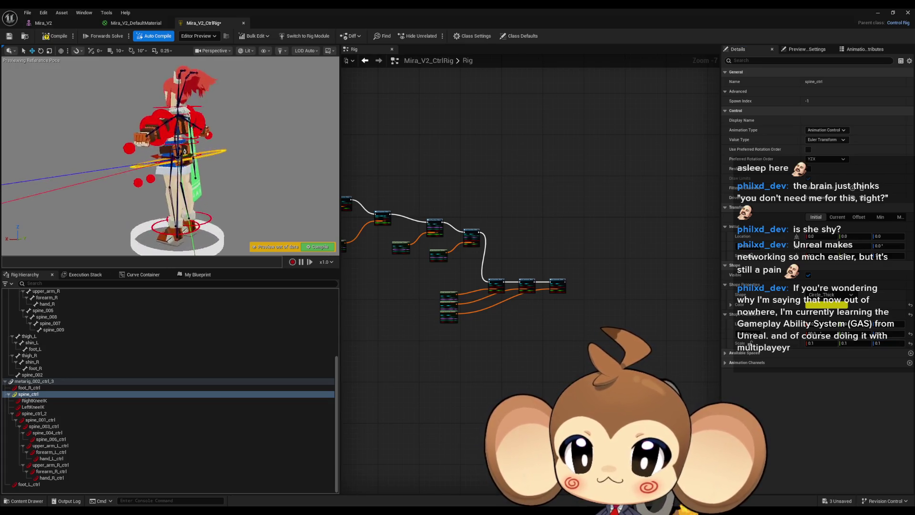
drag(171, 155, 143, 155)
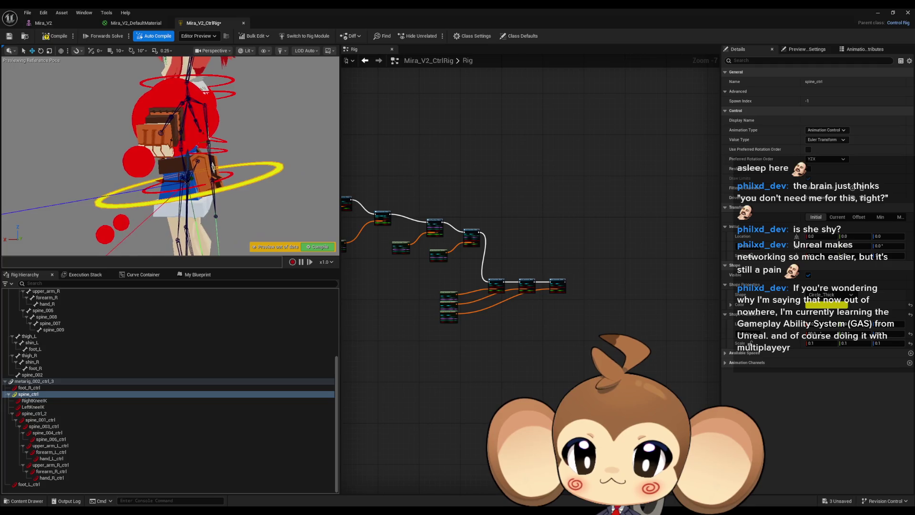
drag(229, 191, 164, 184)
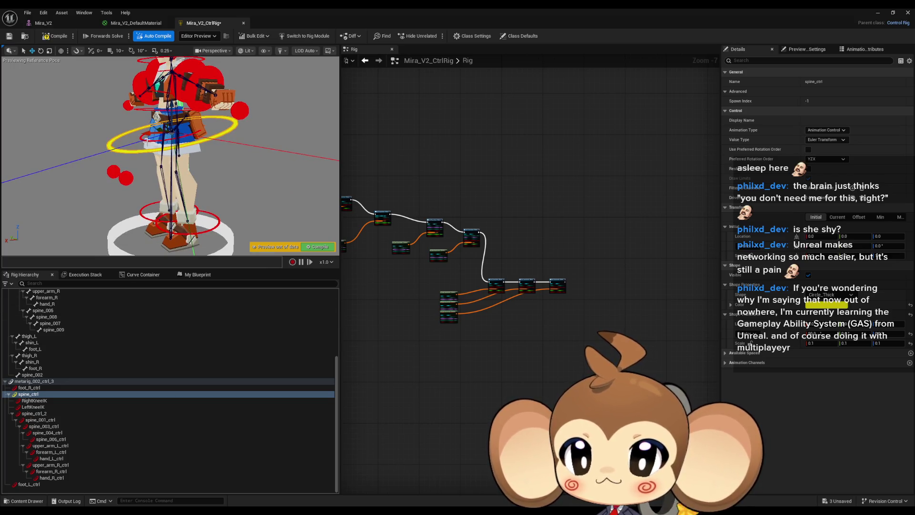
click(33, 413)
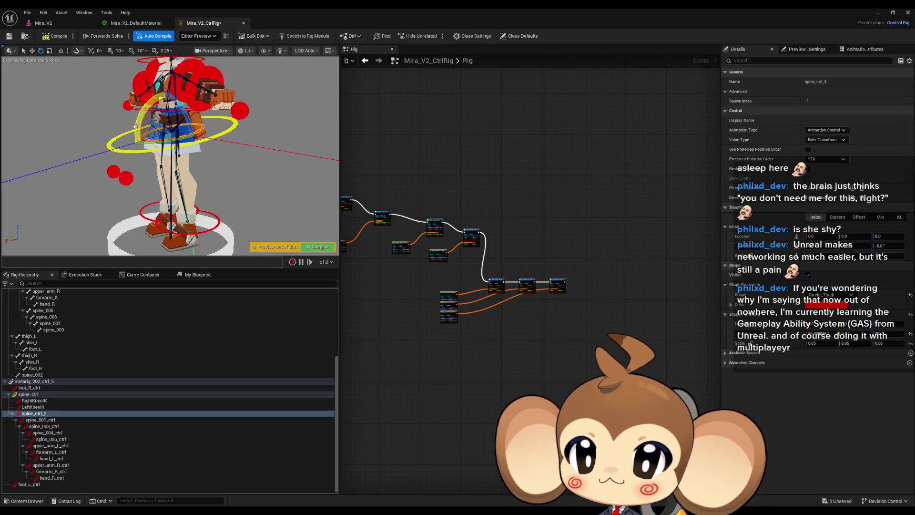
drag(147, 97, 156, 92)
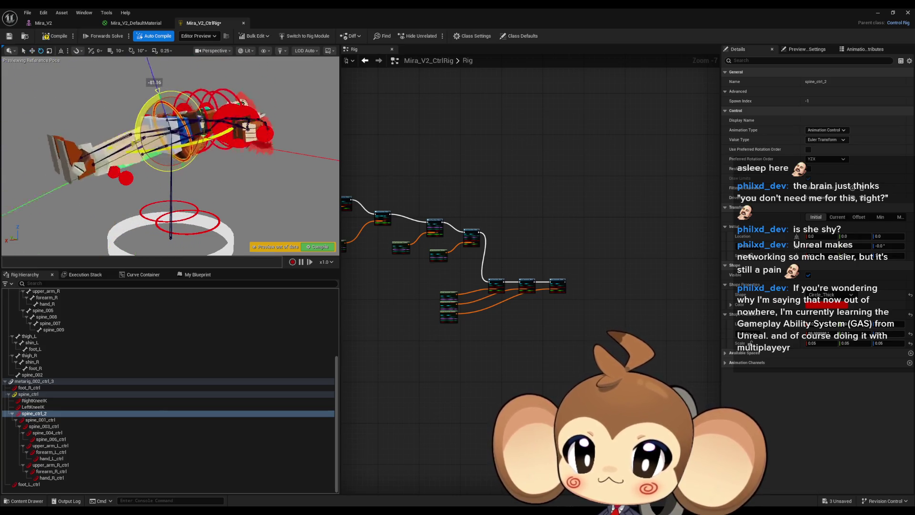
click(107, 147)
mouse_move(139, 121)
mouse_down()
mouse_move(137, 157)
mouse_move(149, 176)
mouse_move(136, 167)
mouse_move(141, 121)
mouse_up()
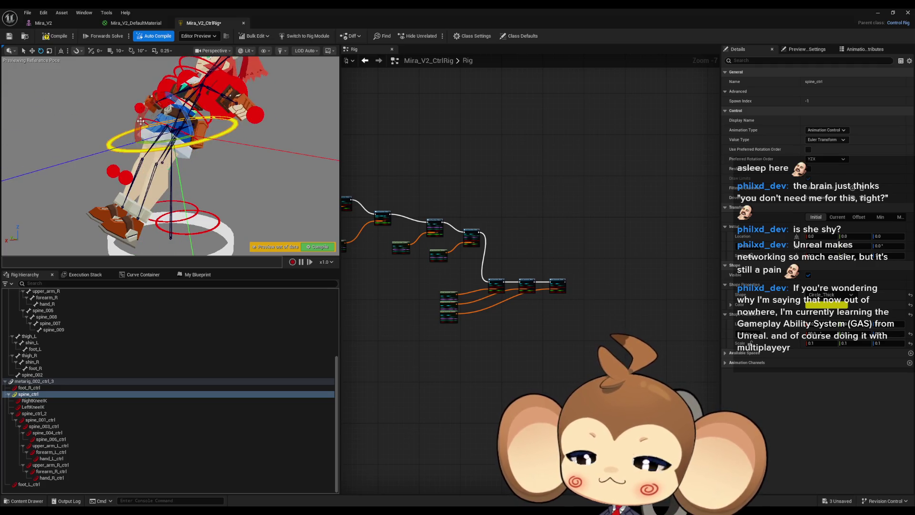
key(ctrl+z)
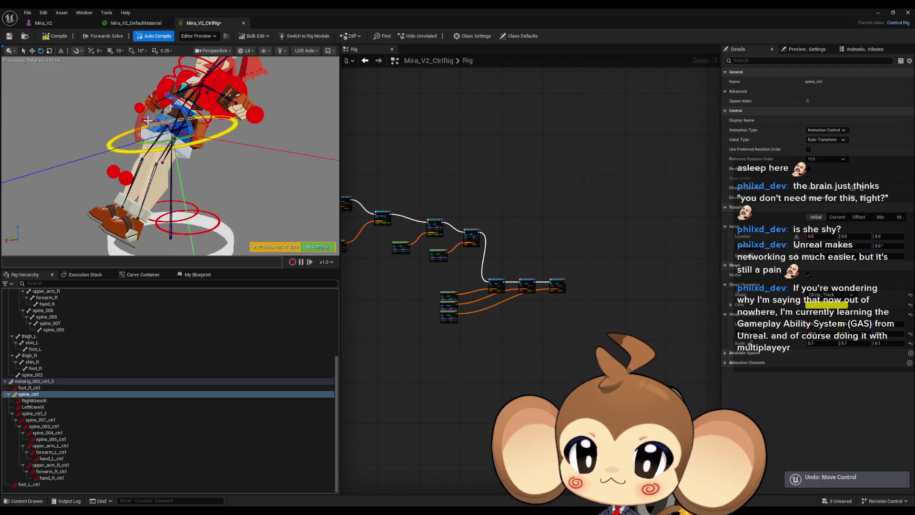
key(ctrl+z)
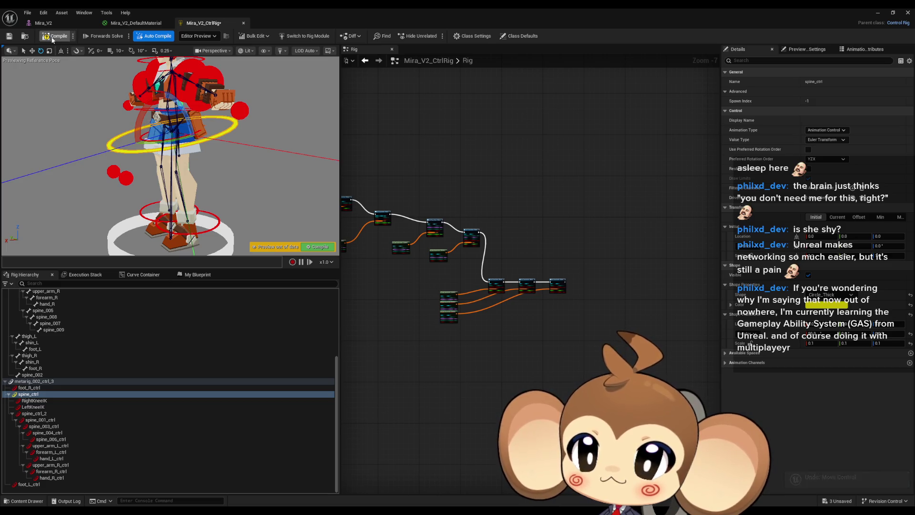
Compile the control rig and select the spine bone for inspection
click(48, 41)
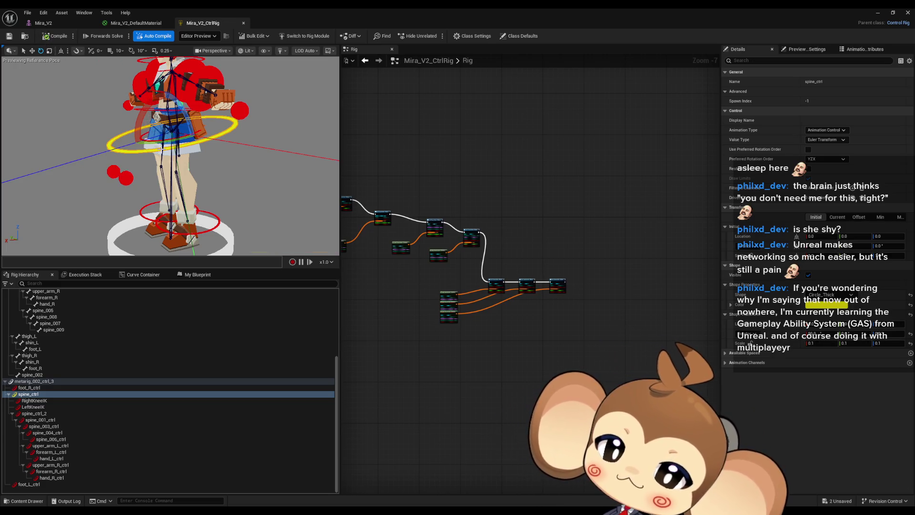
click(39, 414)
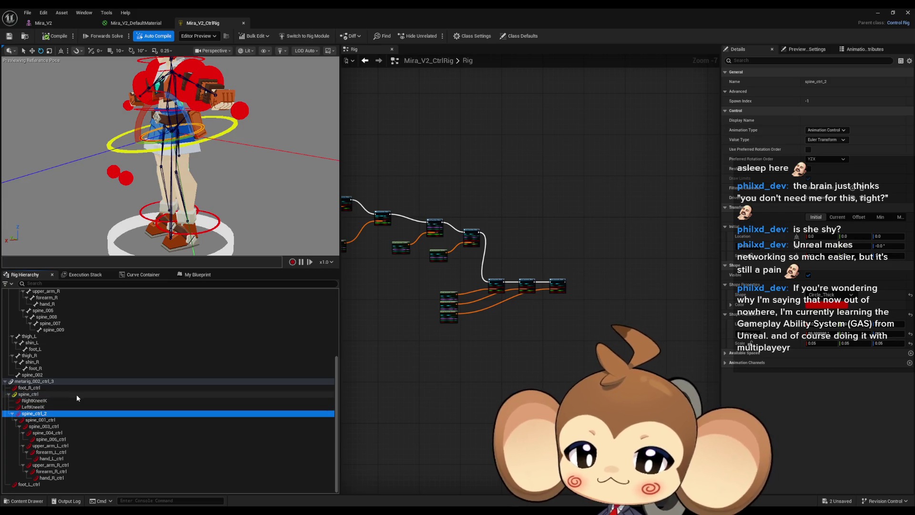
scroll(55, 421, up, 5)
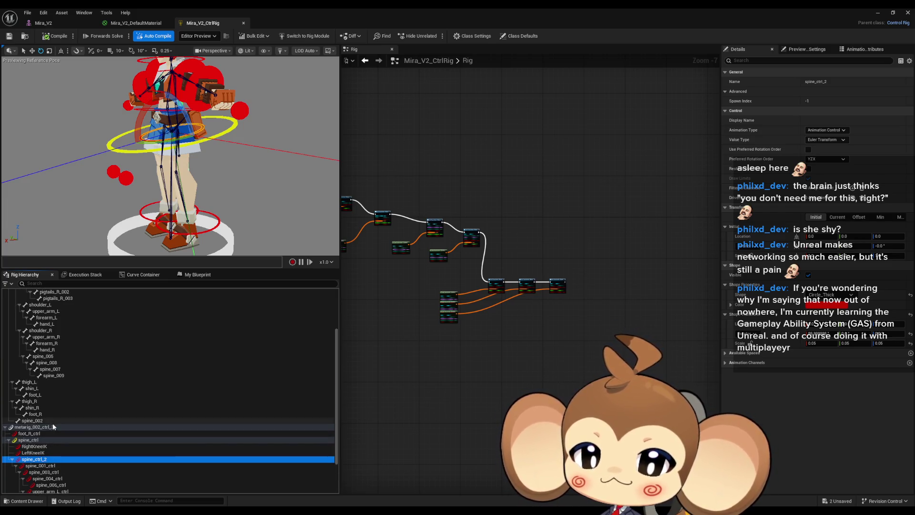
click(29, 298)
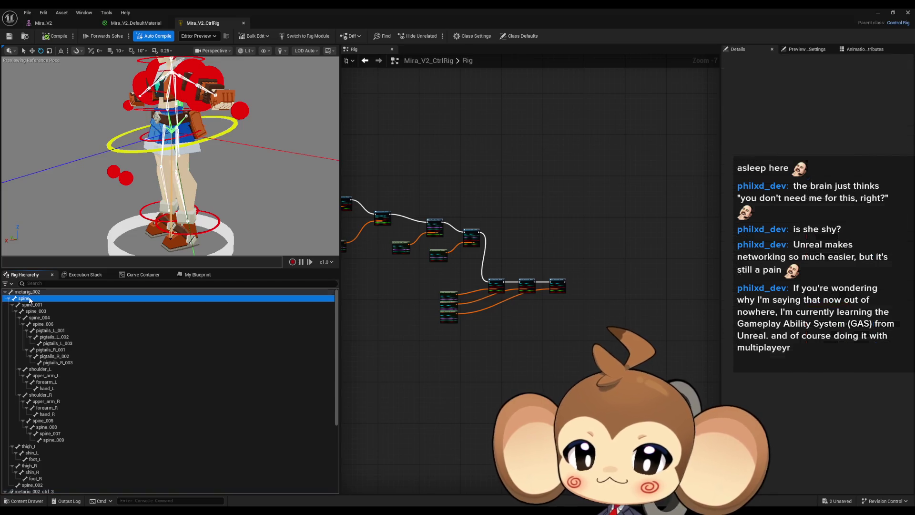
Expose the Set Transform - Bone node's Item pin to confirm it targets the spine bone
click(32, 305)
click(29, 298)
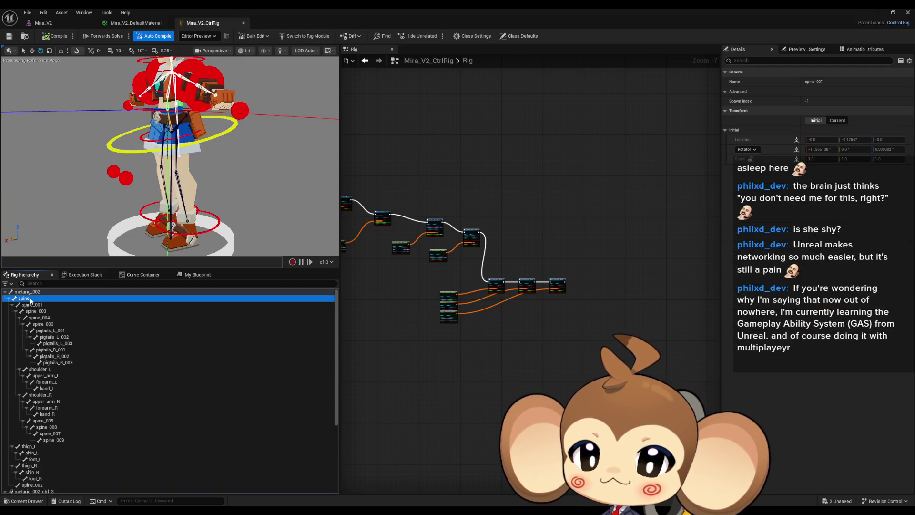
drag(432, 260, 442, 363)
scroll(443, 363, up, 7)
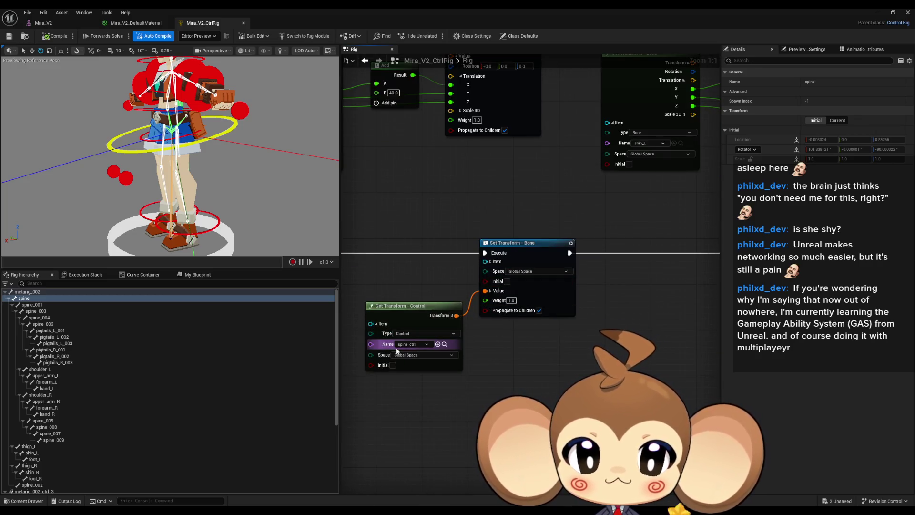
click(490, 261)
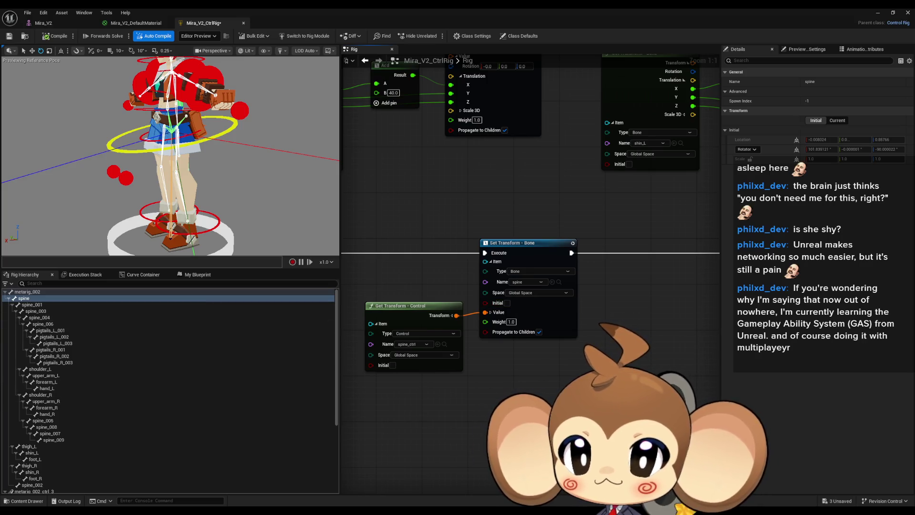
key(Home)
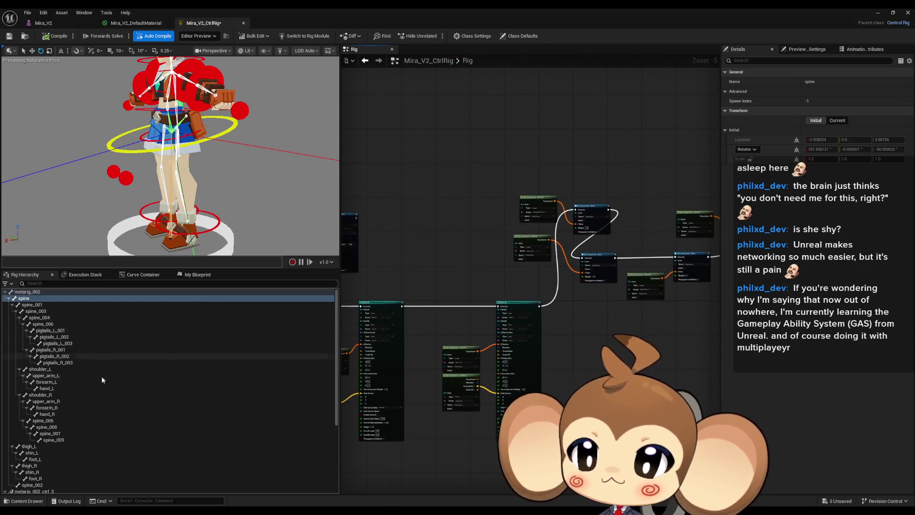
scroll(57, 419, down, 5)
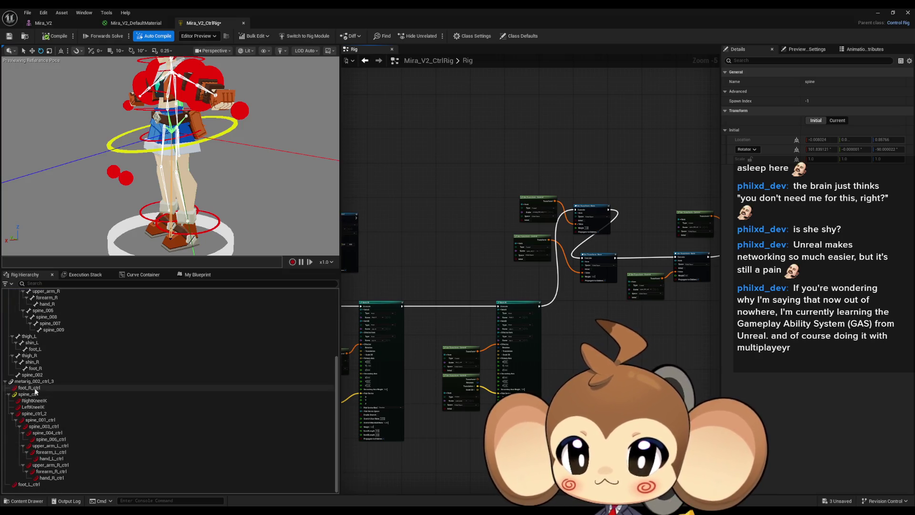
Rotate spine_ctrl_2 about 21° to test the lean, then undo it
click(35, 394)
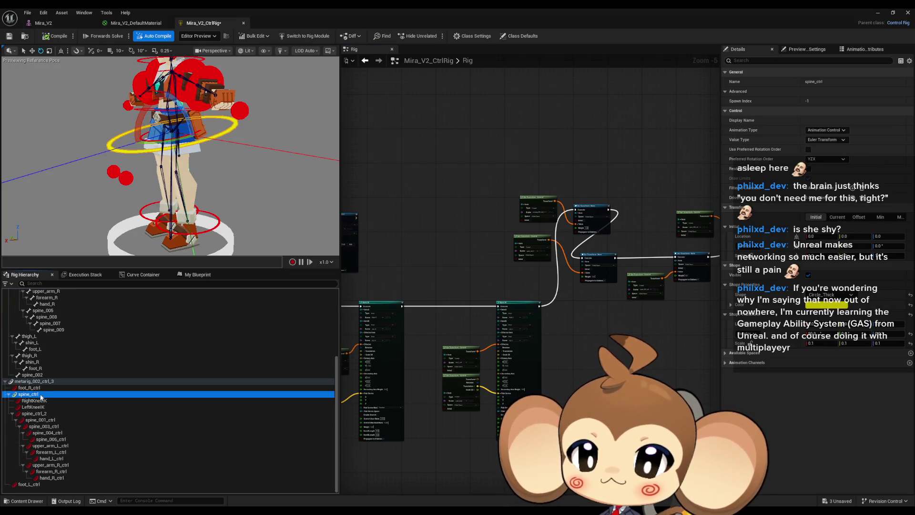
click(46, 414)
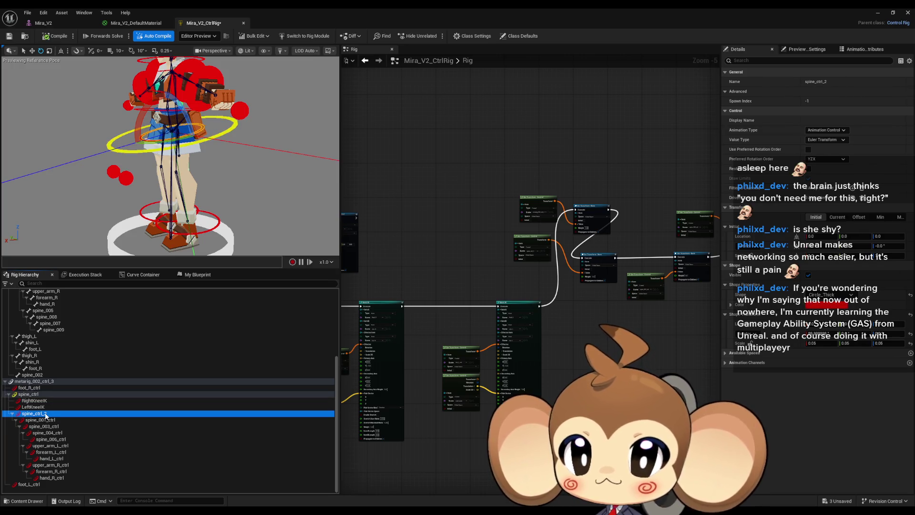
mouse_move(145, 123)
mouse_down()
mouse_move(138, 157)
mouse_move(172, 173)
mouse_move(138, 123)
mouse_up()
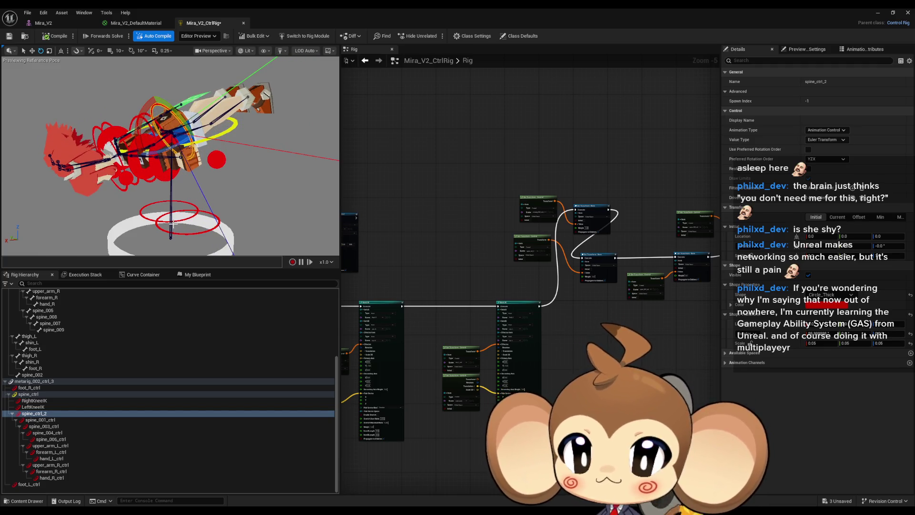
key(ctrl+z)
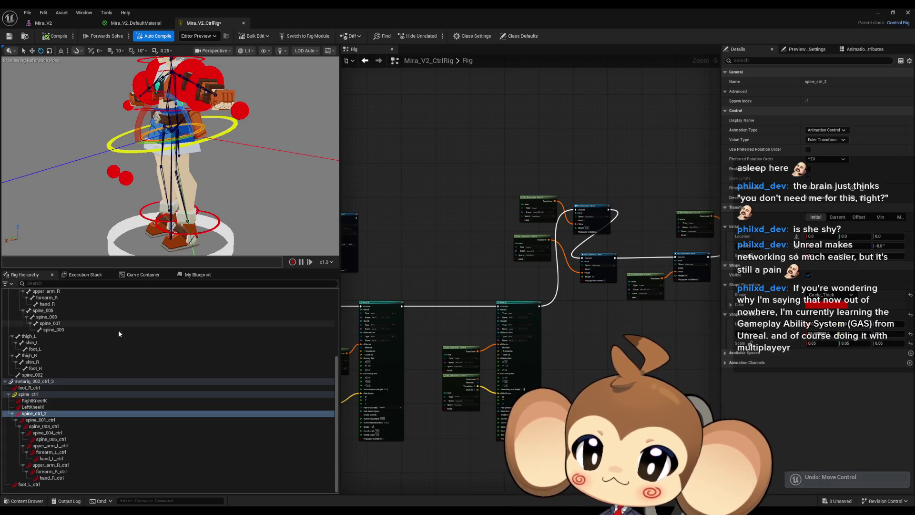
Parent foot_R_ctrl and foot_L_ctrl under spine_ctrl_2 in the Rig Hierarchy
click(35, 388)
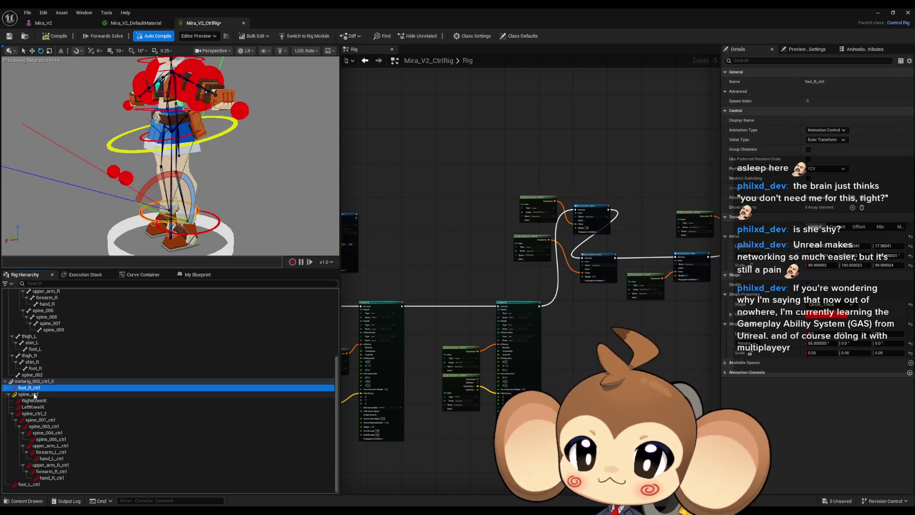
ctrl+click(35, 484)
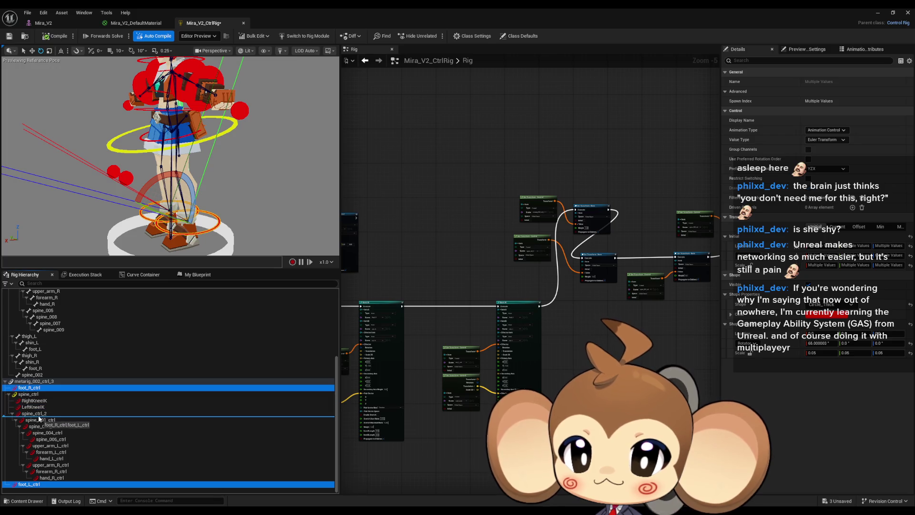
drag(39, 415, 40, 415)
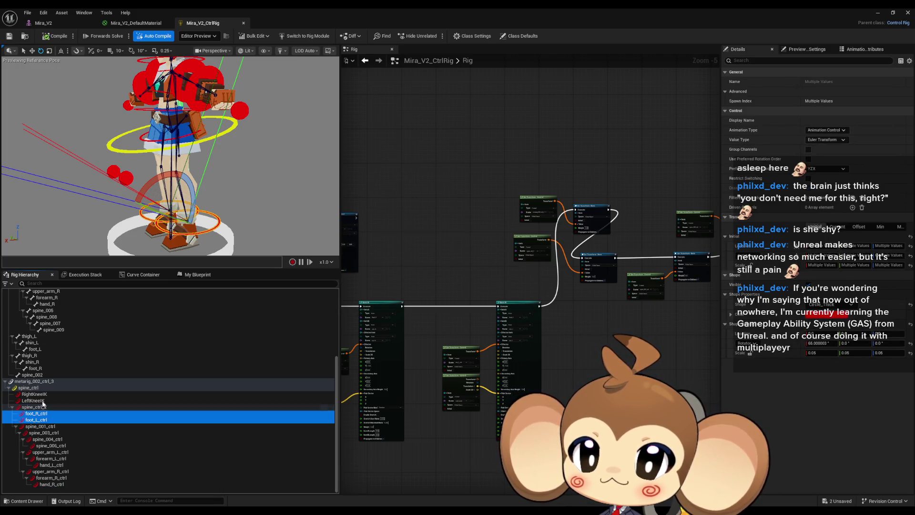
click(28, 389)
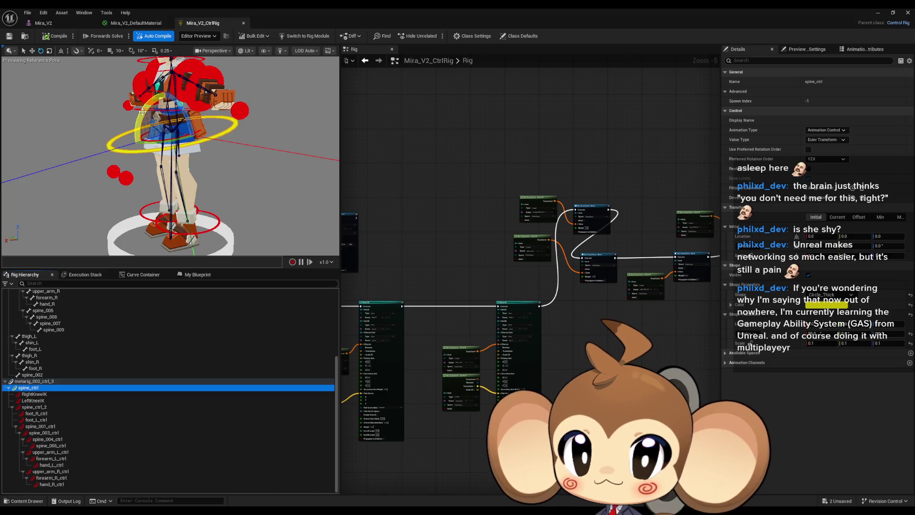